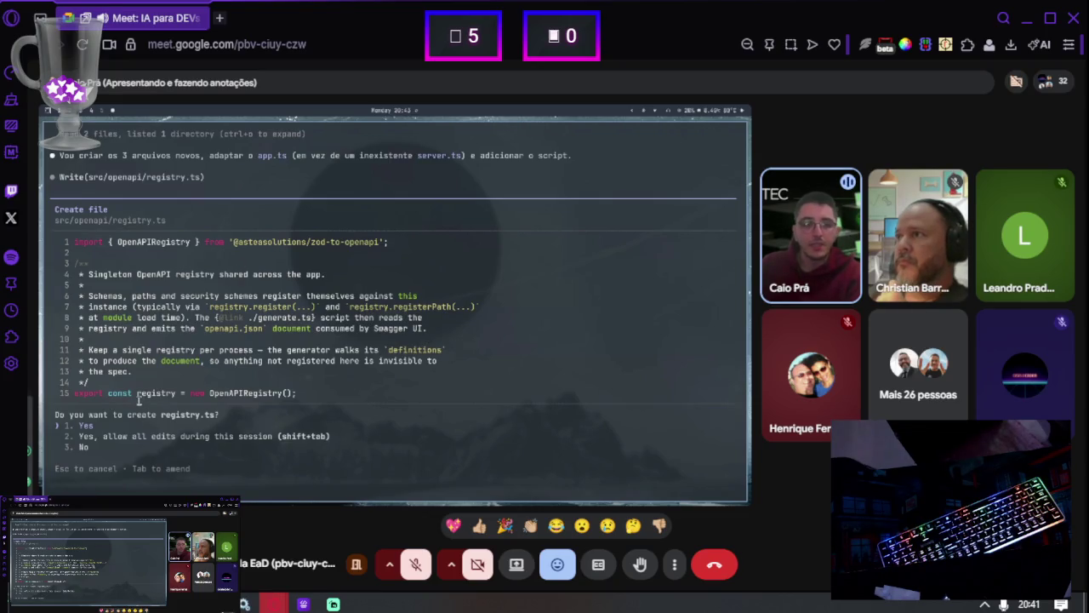
Approve writing src/openapi/registry.ts, the single shared OpenAPI registry instance
{"action": "left_click_drag", "start_coordinate": [136, 393], "coordinate": [191, 393]}
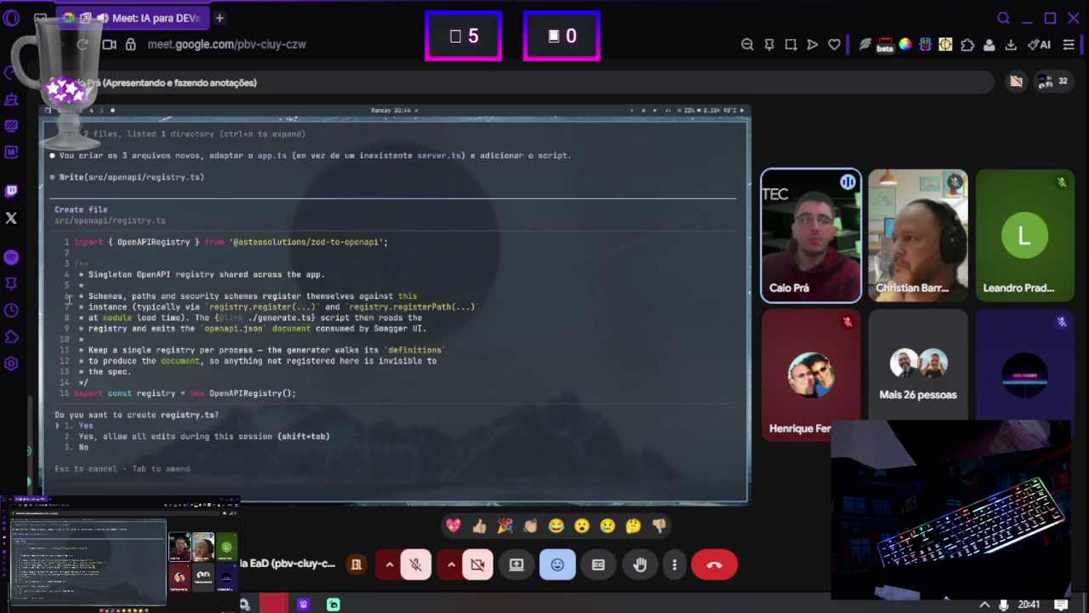
{"action": "key", "text": "Return"}
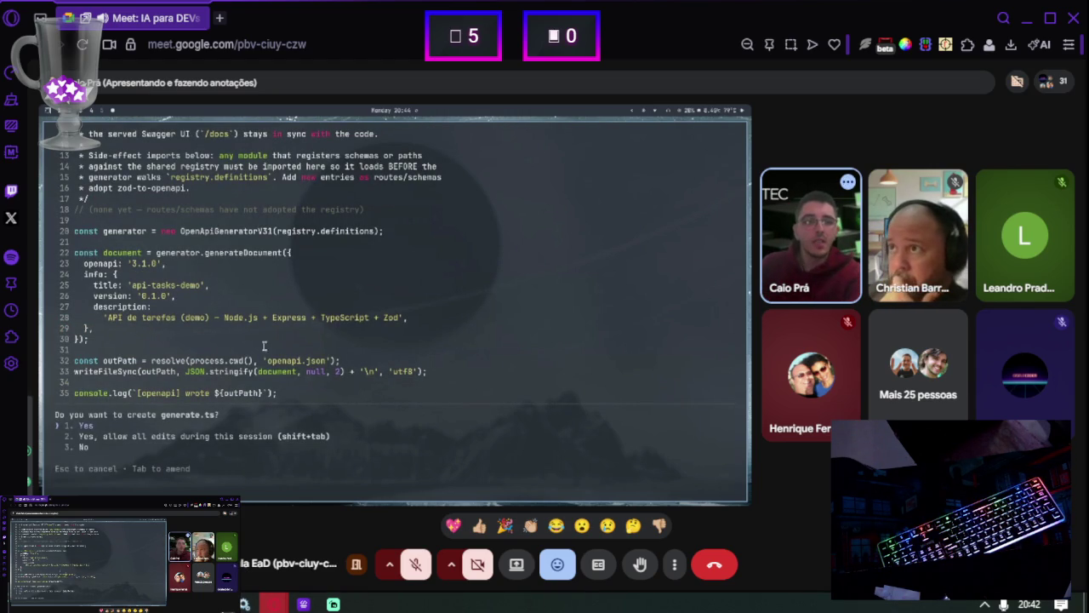
Review generate.ts, noting its title api-tasks-demo and version 0.1.0
{"action": "scroll", "coordinate": [244, 348], "scroll_direction": "up", "scroll_amount": 1}
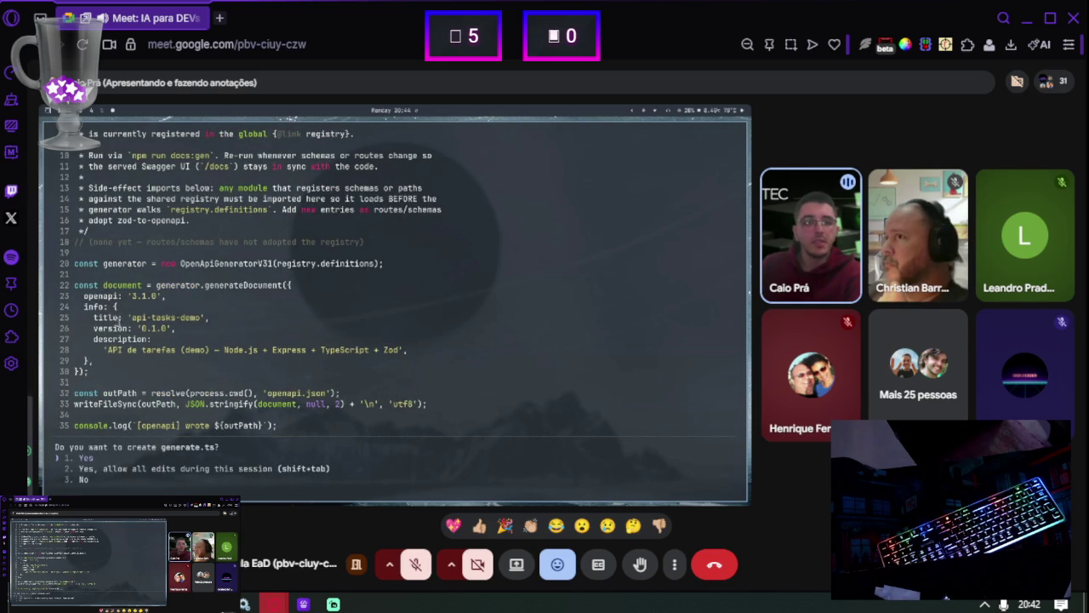
{"action": "left_click_drag", "start_coordinate": [132, 317], "coordinate": [200, 318]}
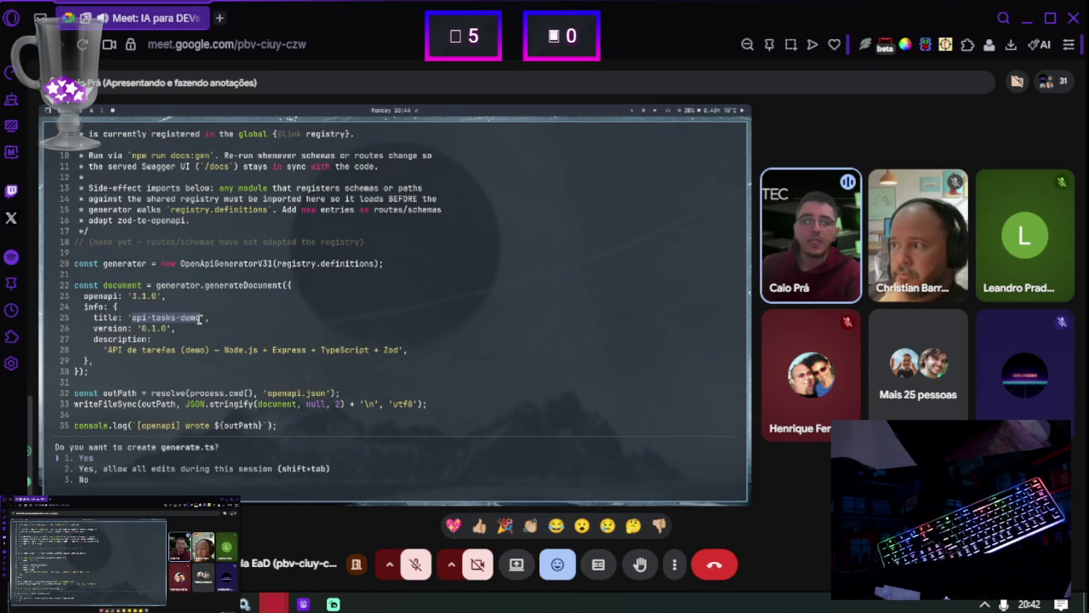
{"action": "double_click", "coordinate": [157, 328]}
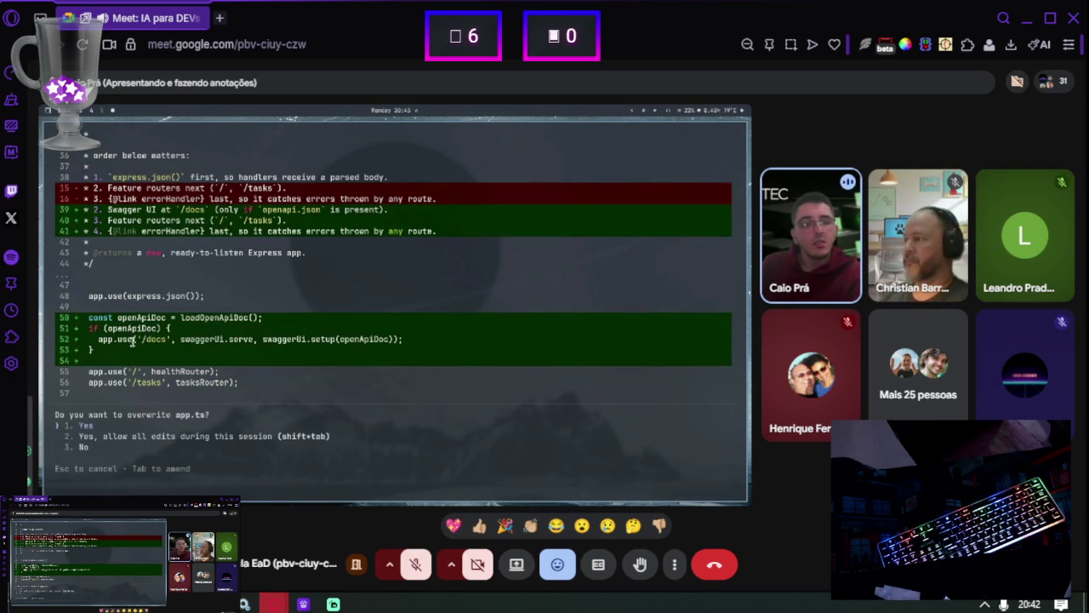
Approve the app.ts overwrite serving Swagger UI at /docs and the package.json docs:gen script
{"action": "key", "text": "Return"}
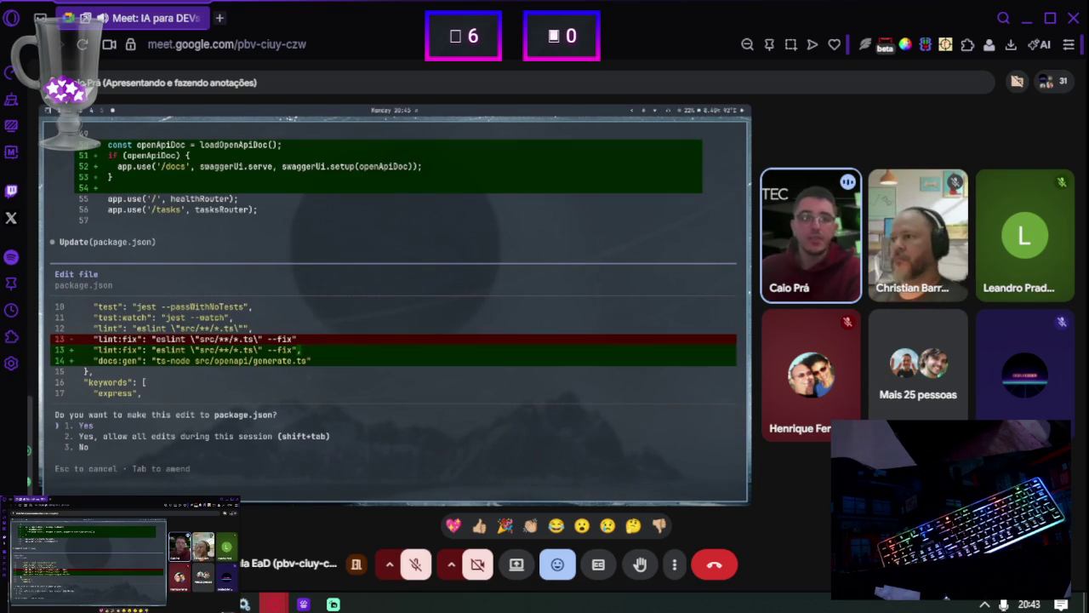
{"action": "key", "text": "Return"}
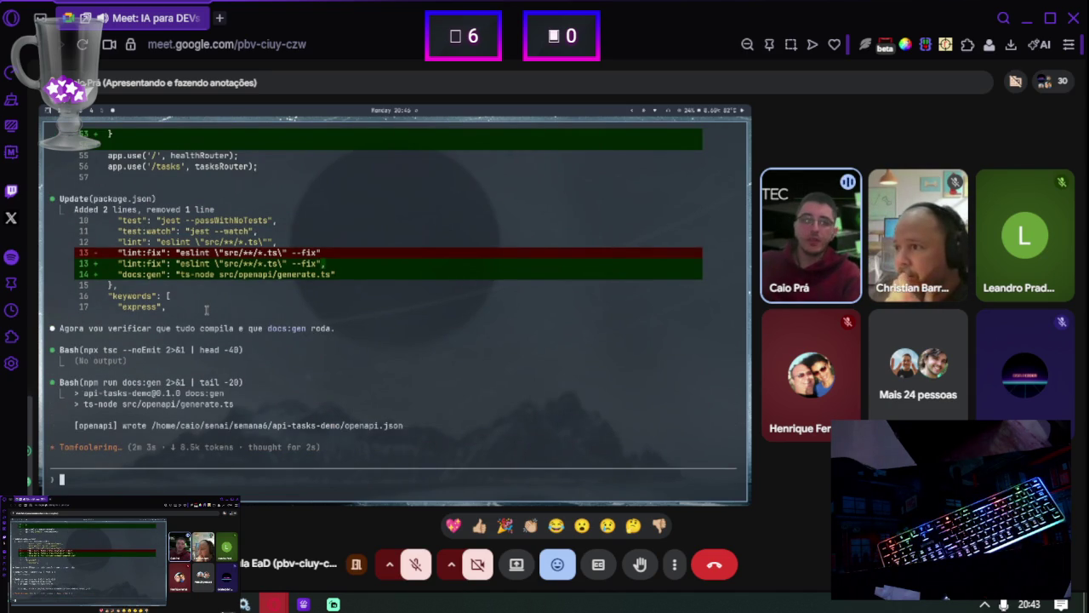
{"action": "scroll", "coordinate": [206, 310], "scroll_direction": "up", "scroll_amount": 4}
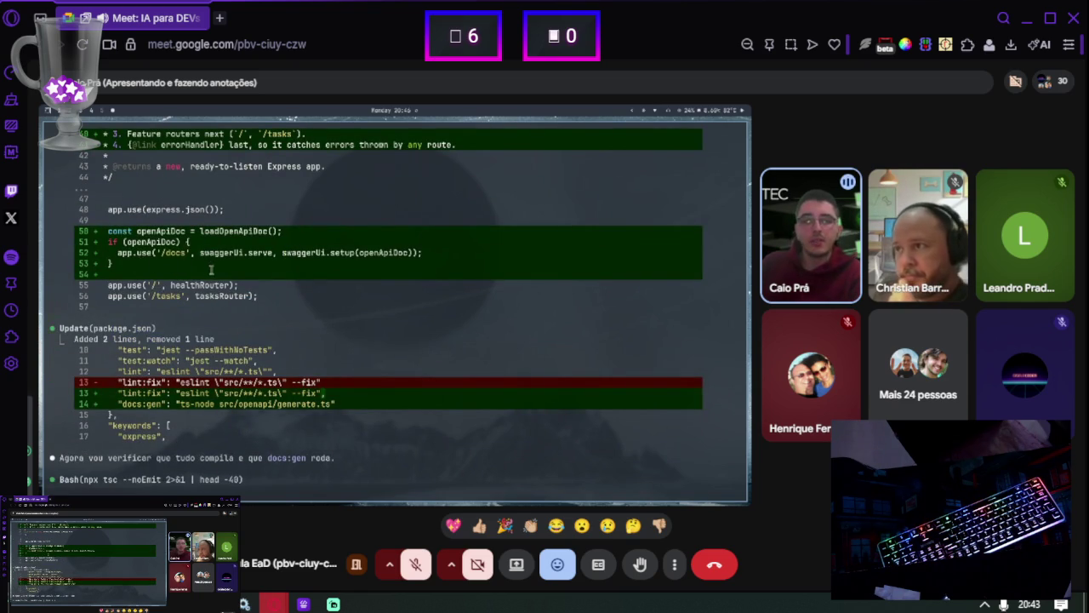
Scroll through the app.ts diff while the agent confirms tsc and 12/12 Jest tests pass
{"action": "scroll", "coordinate": [211, 335], "scroll_direction": "up", "scroll_amount": 5}
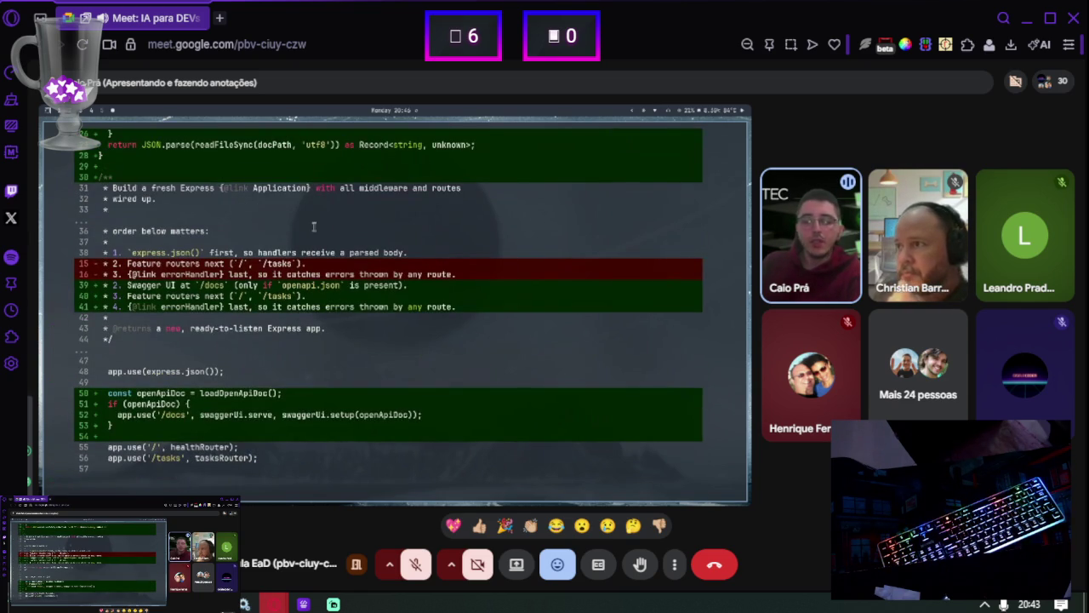
{"action": "scroll", "coordinate": [232, 297], "scroll_direction": "up", "scroll_amount": 9}
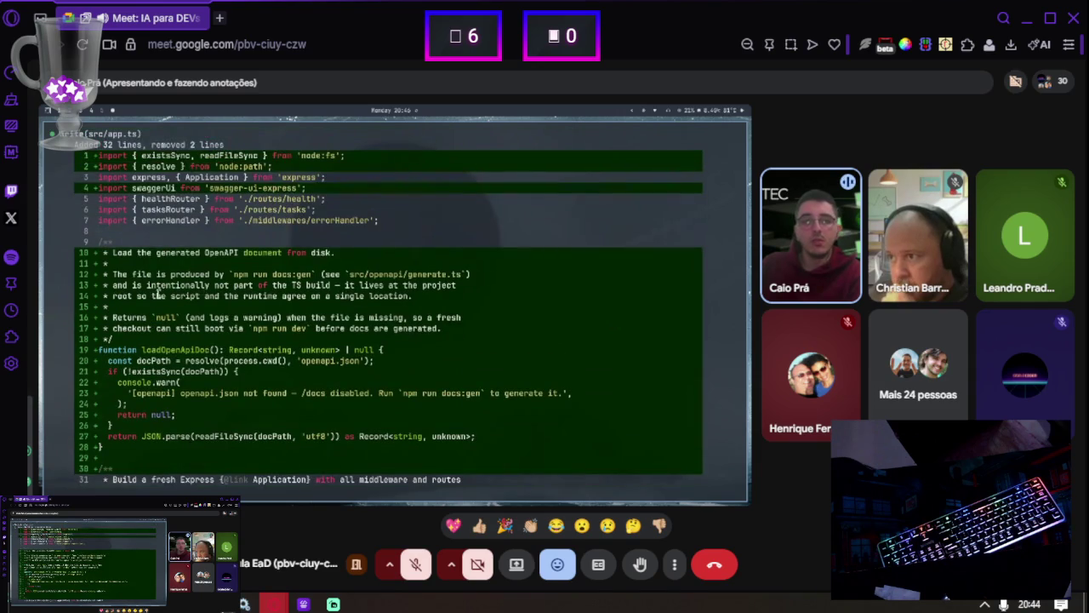
{"action": "scroll", "coordinate": [162, 293], "scroll_direction": "down", "scroll_amount": 6}
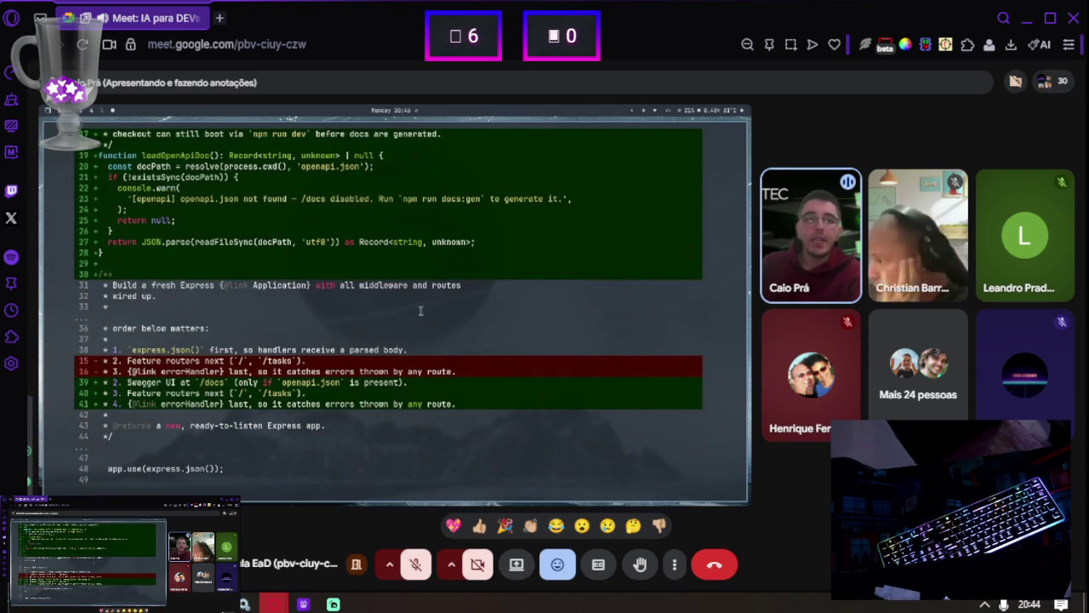
{"action": "scroll", "coordinate": [206, 333], "scroll_direction": "up", "scroll_amount": 5}
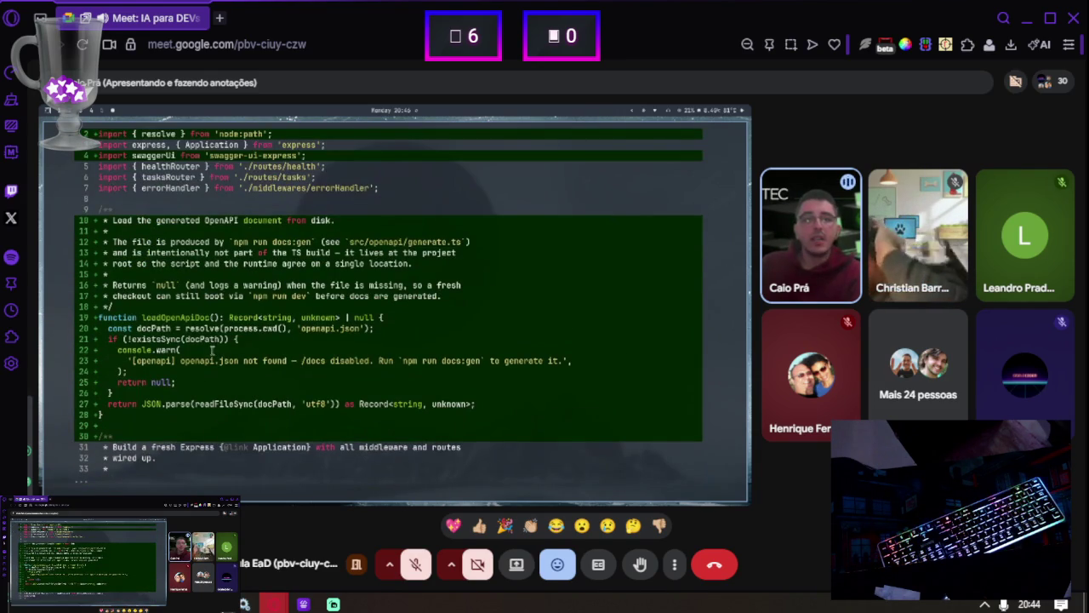
{"action": "scroll", "coordinate": [231, 357], "scroll_direction": "down", "scroll_amount": 6}
{"action": "scroll", "coordinate": [228, 362], "scroll_direction": "down", "scroll_amount": 10}
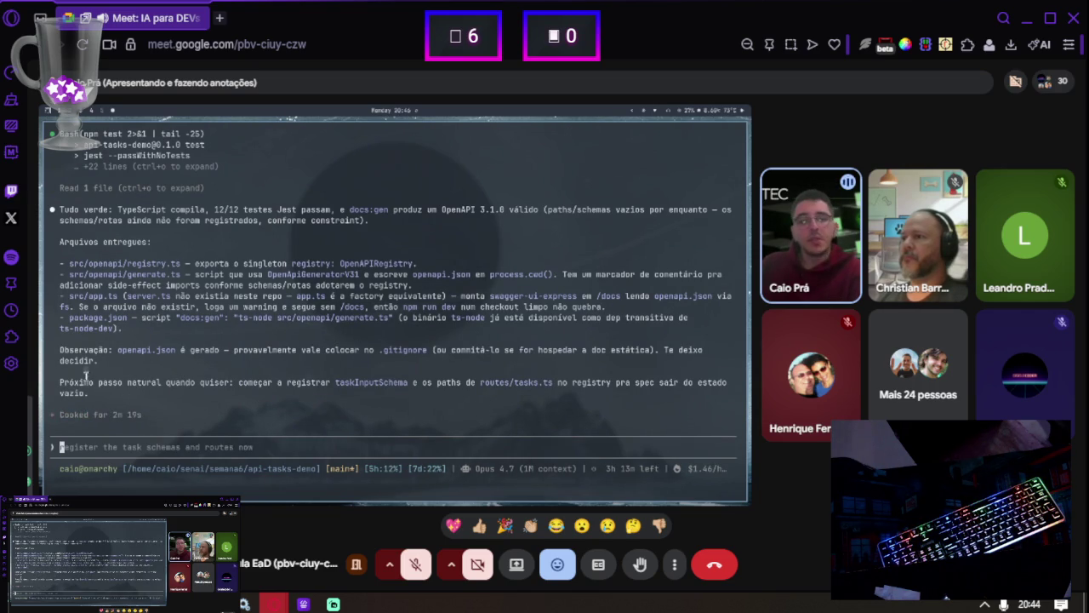
Submit the prompt to register every route with real status codes, descriptions and examples
{"action": "left_click_drag", "start_coordinate": [230, 383], "coordinate": [330, 382]}
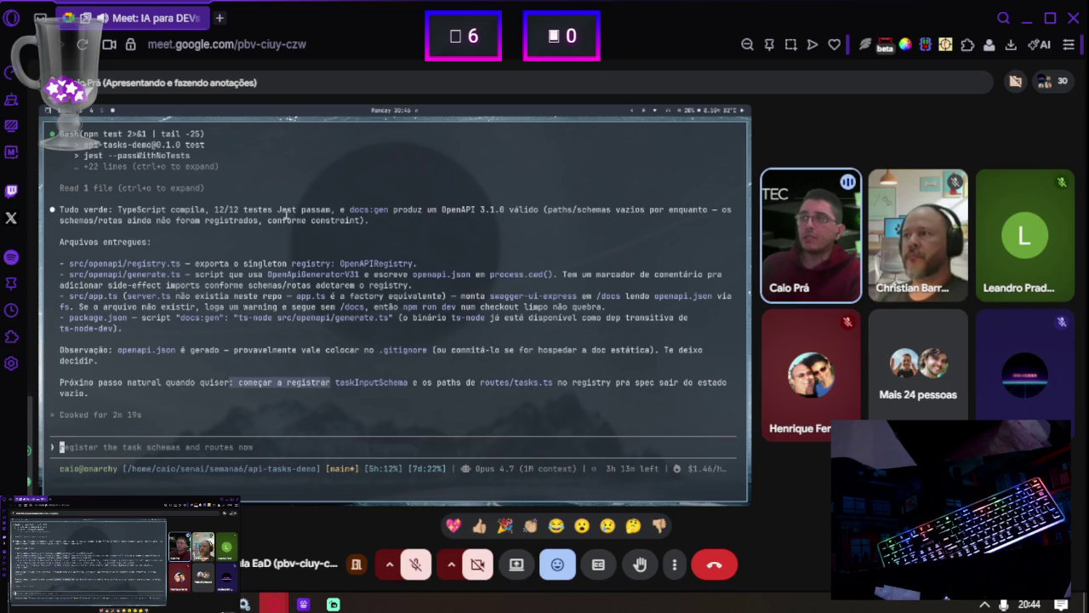
{"action": "left_click", "coordinate": [341, 261]}
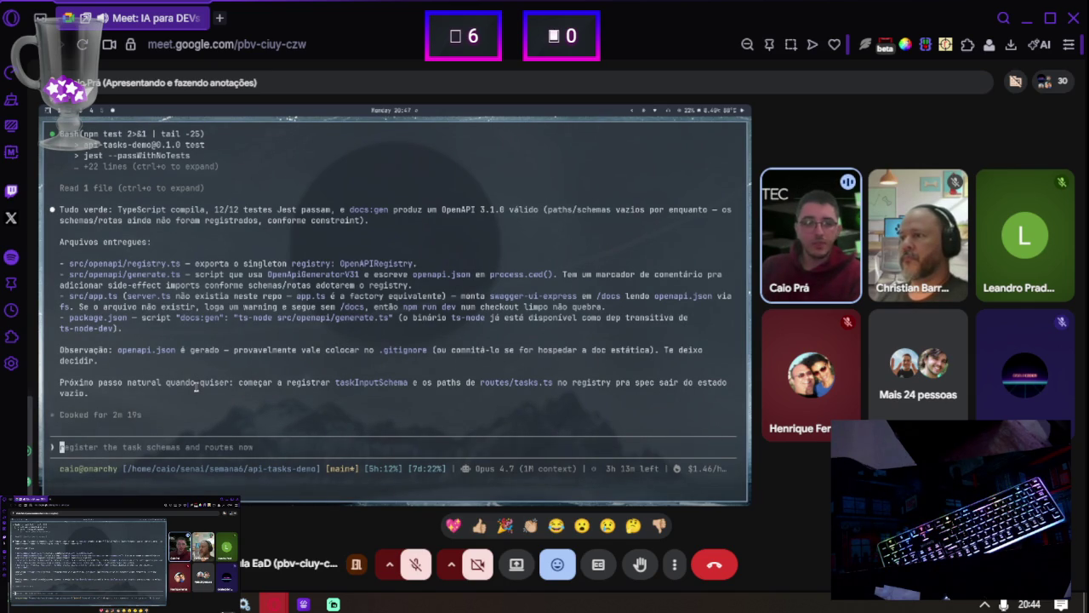
{"action": "type", "text": "Agora registre TODAS as rotas existentes do projeto na spec OpenAPI.  Tarefa: 1. Para cada rota em src/routes/tasks.ts (e qualquer outro arquivo de rotas), use registry.registerPath(...) 2. Use os schemas Zod já existentes em src/schemas/ — não recrie, importe e use .openapi() para nomear 3. Inclua TODOS os status codes que os handlers retornam (200, 201, 400, 404, 500) 4. Adicione descrições humanas em cada operação (summary + description) 5. Adicione exemplos com .openapi({ example: ... }) em pelo menos 1 campo de cada schema  Constraints: - LEIA os handlers reais antes de definir status codes — não chute - Se o handler retorna 201 no POST, registre 201, não 200 - Se a rota não existe no código, NÃO invente  Saída: o(s) arquivo(s) de rotas atualizados, ou um arquivo dedicado src/openapi/paths.ts se preferir centralizar.  Leia: src/routes/*.ts, src/schemas/*.ts"}
{"action": "type", "text": "Agora registre TODAS as rotas existentes do projeto na spec OpenAPI.  Tarefa: 1. Para cada rota em src/routes/tasks.ts (e qualquer outro arquivo de rotas), use registry.registerPath(...) 2. Use os schemas Zod já existentes em src/schemas/ — não recrie, importe e use .openapi() para nomear 3. Inclua TODOS os status codes que os handlers retornam (200, 201, 400, 404, 500) 4. Adicione descrições humanas em cada operação (summary + description) 5. Adicione exemplos com .openapi({ example: ... }) em pelo menos 1 campo de cada schema  Constraints: - LEIA os handlers reais antes de definir status codes — não chute - Se o handler retorna 201 no POST, registre 201, não 200 - Se a rota não existe no código, NÃO invente  Saída: o(s) arquivo(s) de rotas atualizados, ou um arquivo dedicado src/openapi/paths.ts se preferir centralizar.  Leia: src/routes/*.ts, src/schemas/*.ts"}
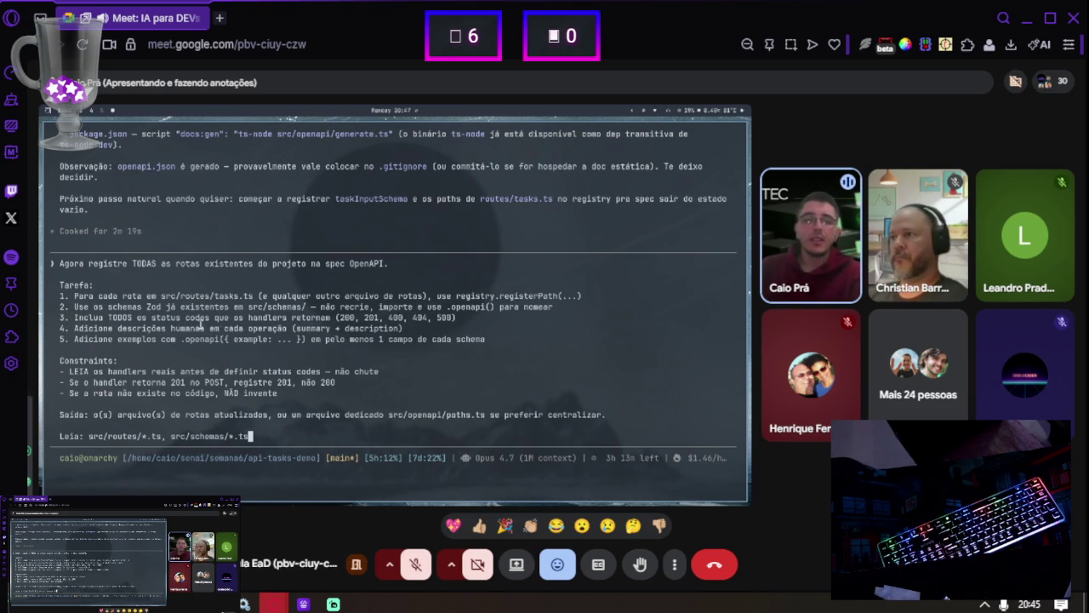
{"action": "key", "text": "Return"}
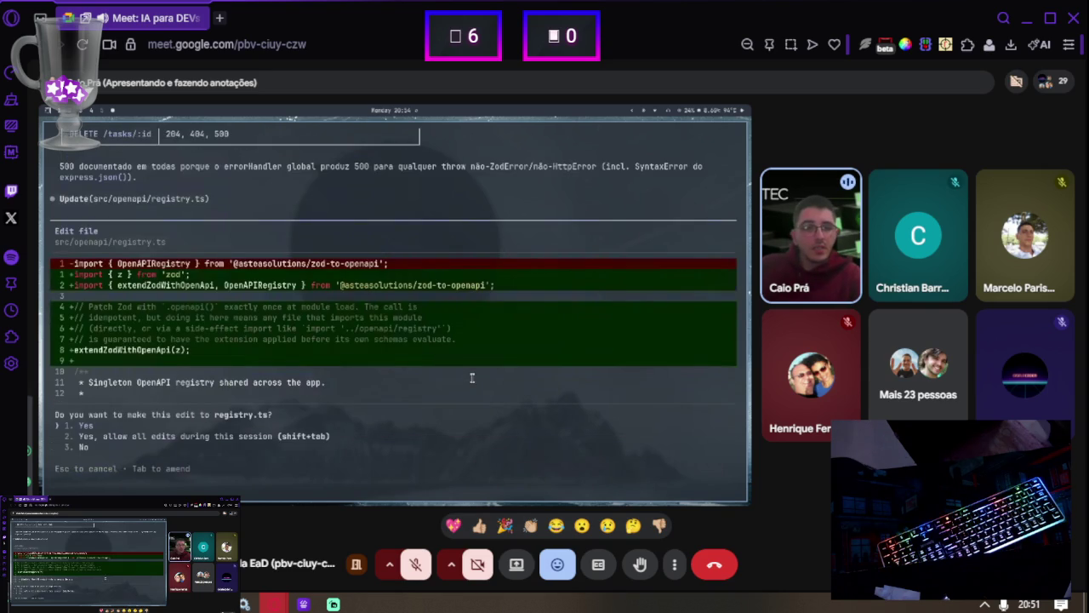
Approve the registry.ts edit that calls extendZodWithOpenApi(z) at module load
{"action": "key", "text": "Return"}
Scroll through the proposed src/schemas/task.ts overwrite turning Task into a Zod taskSchema
{"action": "scroll", "coordinate": [308, 324], "scroll_direction": "up", "scroll_amount": 5}
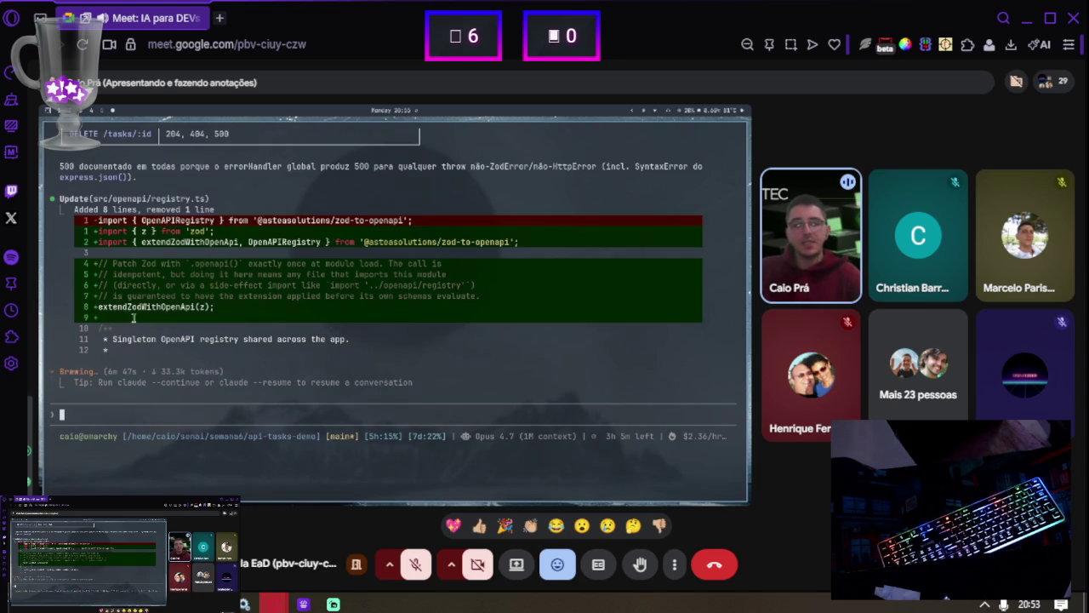
{"action": "scroll", "coordinate": [159, 276], "scroll_direction": "up", "scroll_amount": 5}
{"action": "scroll", "coordinate": [159, 274], "scroll_direction": "up", "scroll_amount": 5}
{"action": "scroll", "coordinate": [230, 280], "scroll_direction": "up", "scroll_amount": 2}
Point out the old schema's required_error and title fields, and the new .openapi example
{"action": "scroll", "coordinate": [243, 312], "scroll_direction": "up", "scroll_amount": 10}
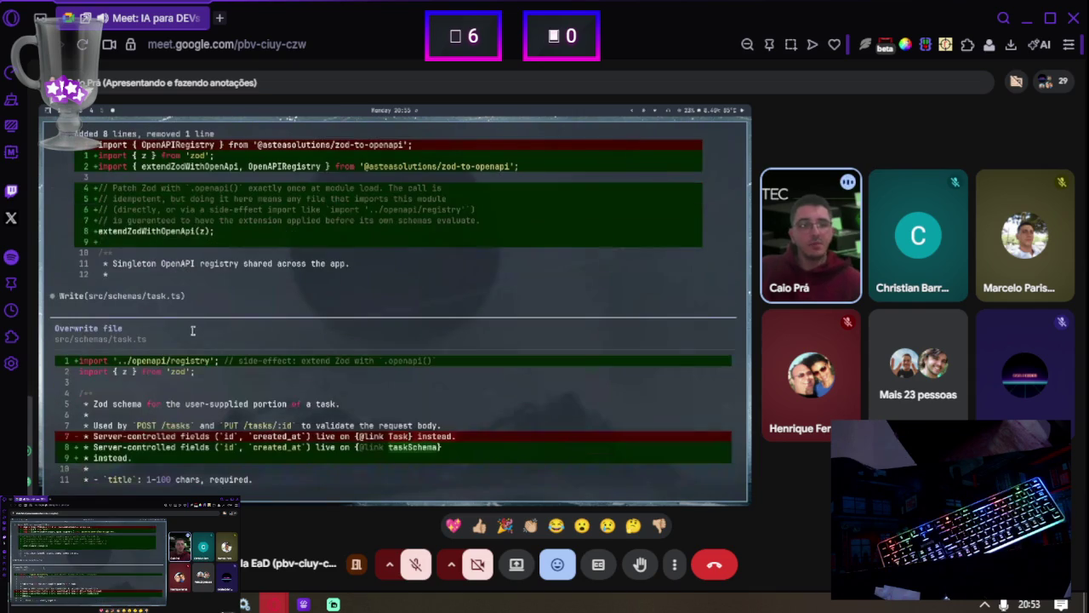
{"action": "scroll", "coordinate": [192, 330], "scroll_direction": "down", "scroll_amount": 3}
{"action": "scroll", "coordinate": [139, 272], "scroll_direction": "down", "scroll_amount": 3}
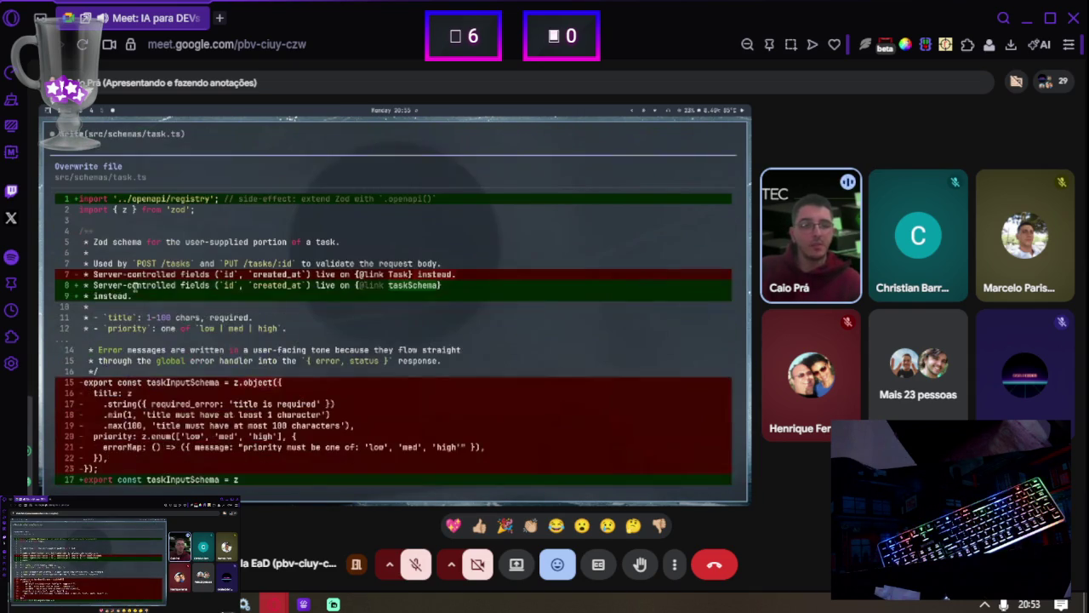
{"action": "scroll", "coordinate": [220, 297], "scroll_direction": "down", "scroll_amount": 2}
{"action": "scroll", "coordinate": [184, 272], "scroll_direction": "down", "scroll_amount": 2}
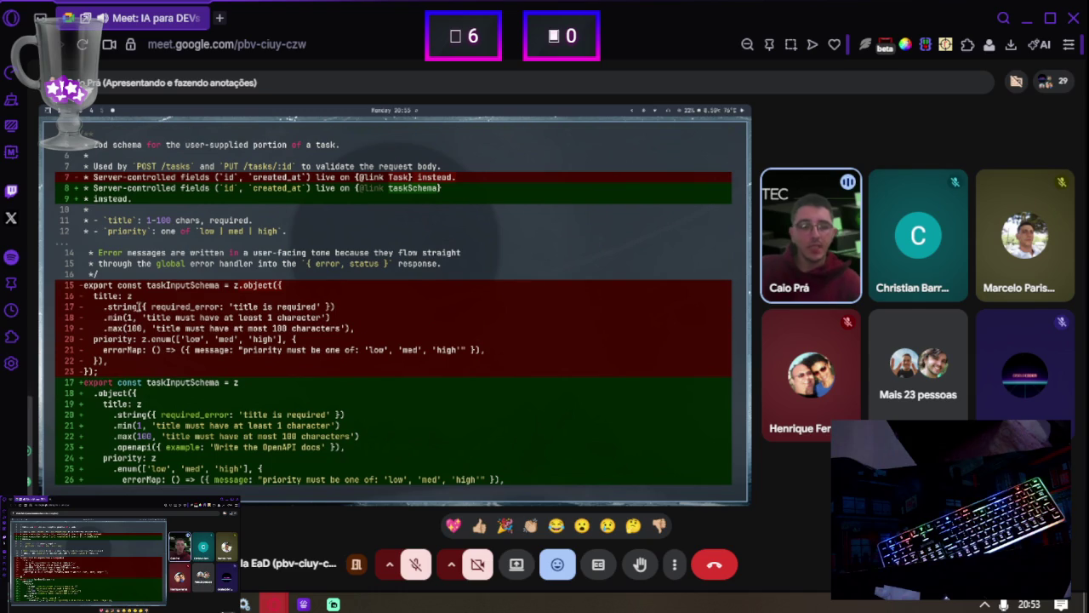
{"action": "left_click_drag", "start_coordinate": [151, 306], "coordinate": [171, 306]}
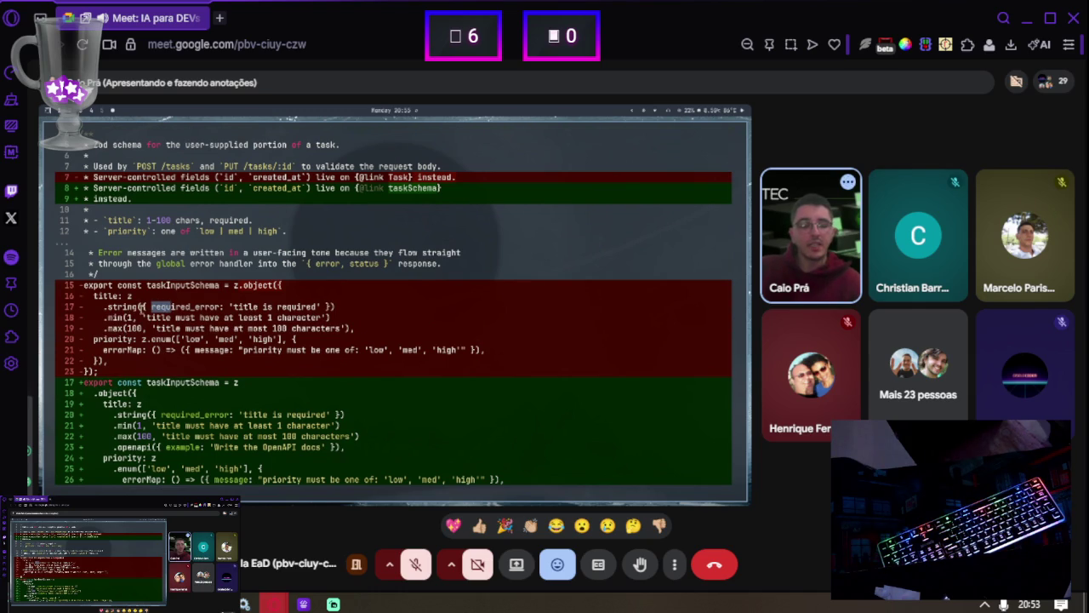
{"action": "left_click_drag", "start_coordinate": [94, 296], "coordinate": [117, 295]}
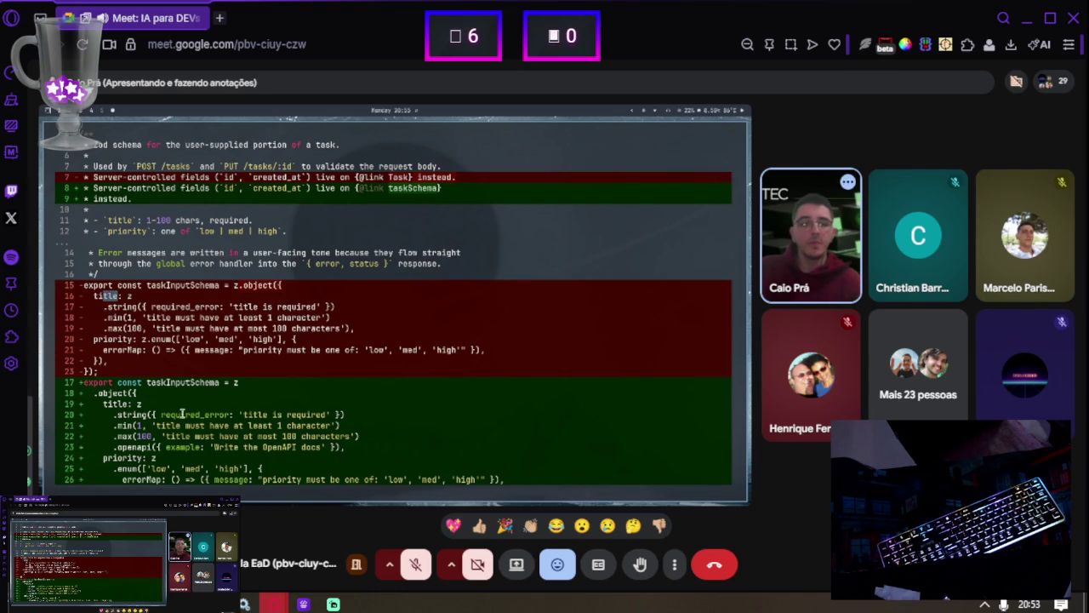
{"action": "double_click", "coordinate": [128, 446]}
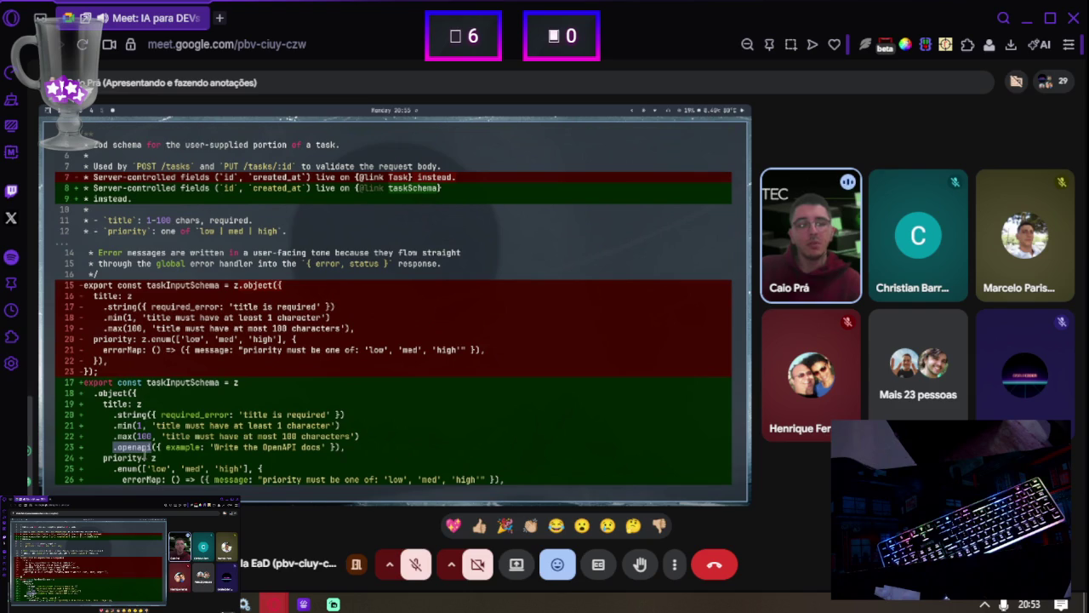
Point out taskInputSchema, its example option, and the TaskInput component name
{"action": "scroll", "coordinate": [150, 402], "scroll_direction": "up", "scroll_amount": 1}
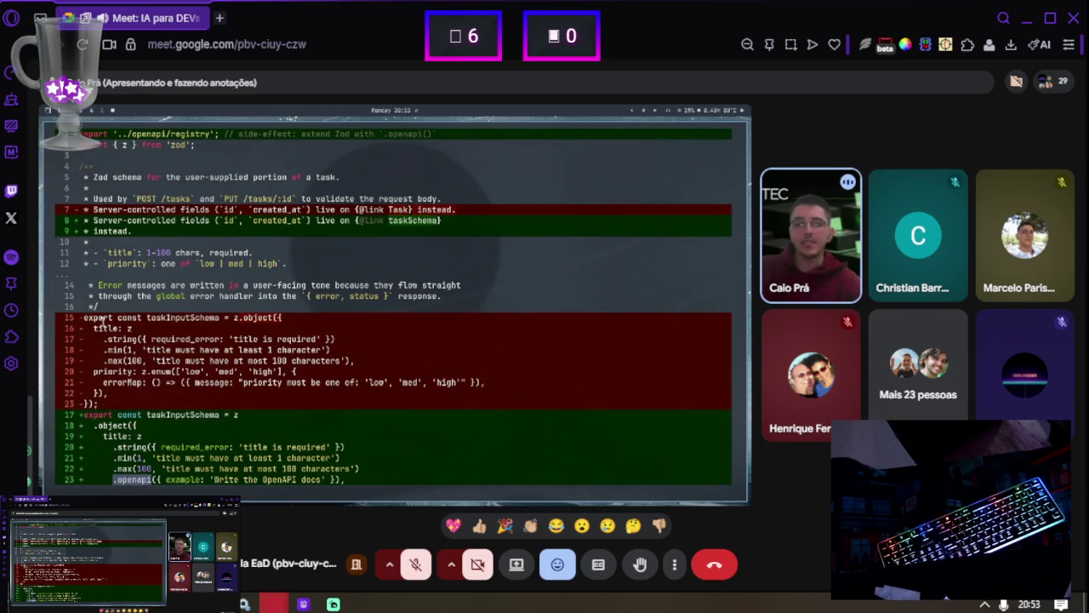
{"action": "scroll", "coordinate": [161, 336], "scroll_direction": "down", "scroll_amount": 2}
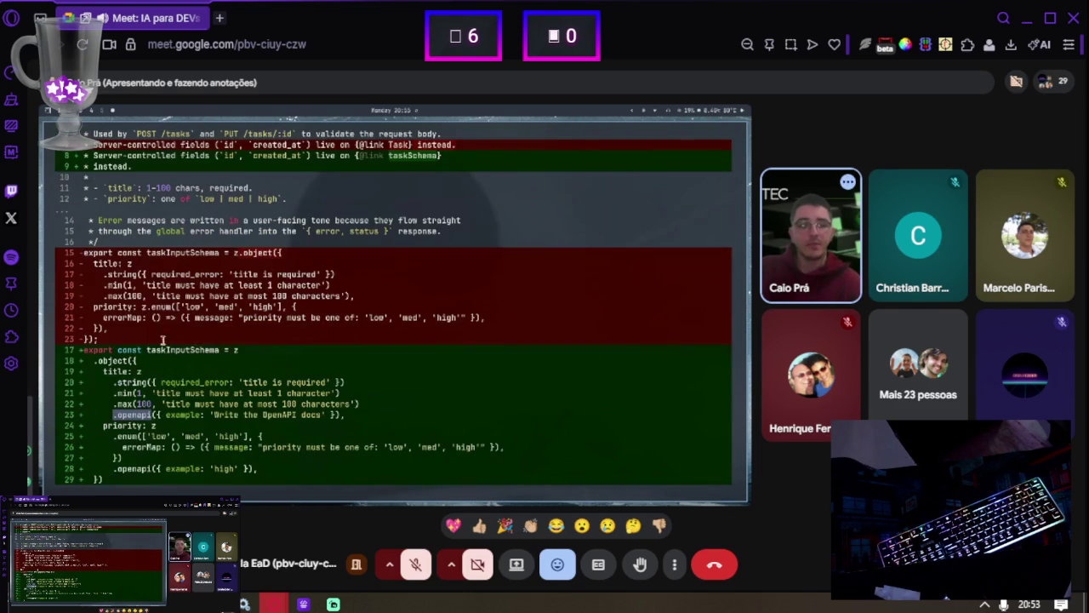
{"action": "double_click", "coordinate": [168, 351]}
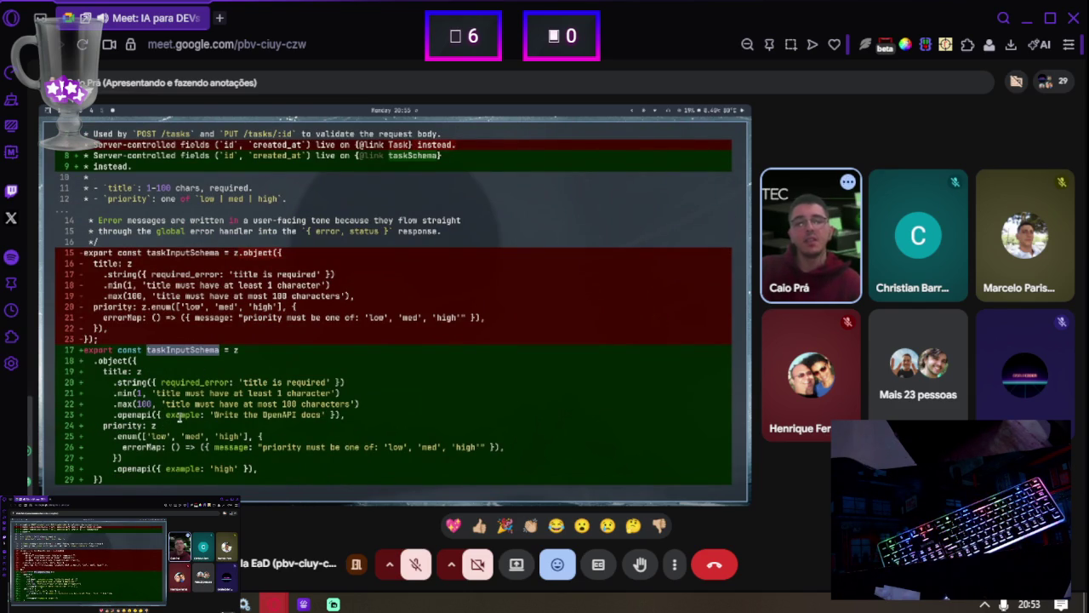
{"action": "double_click", "coordinate": [181, 415]}
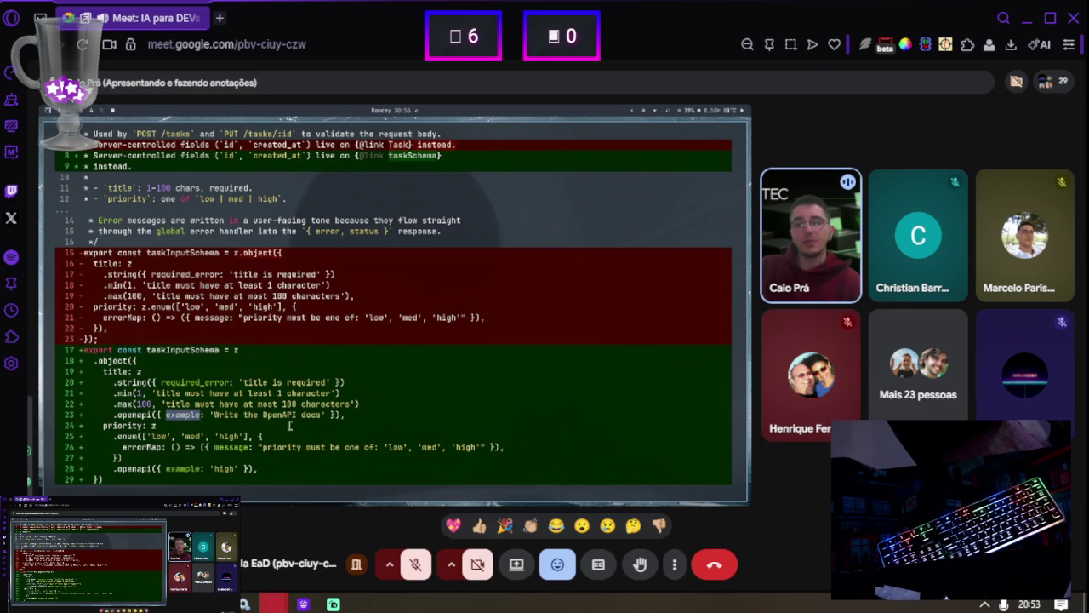
{"action": "scroll", "coordinate": [289, 425], "scroll_direction": "down", "scroll_amount": 3}
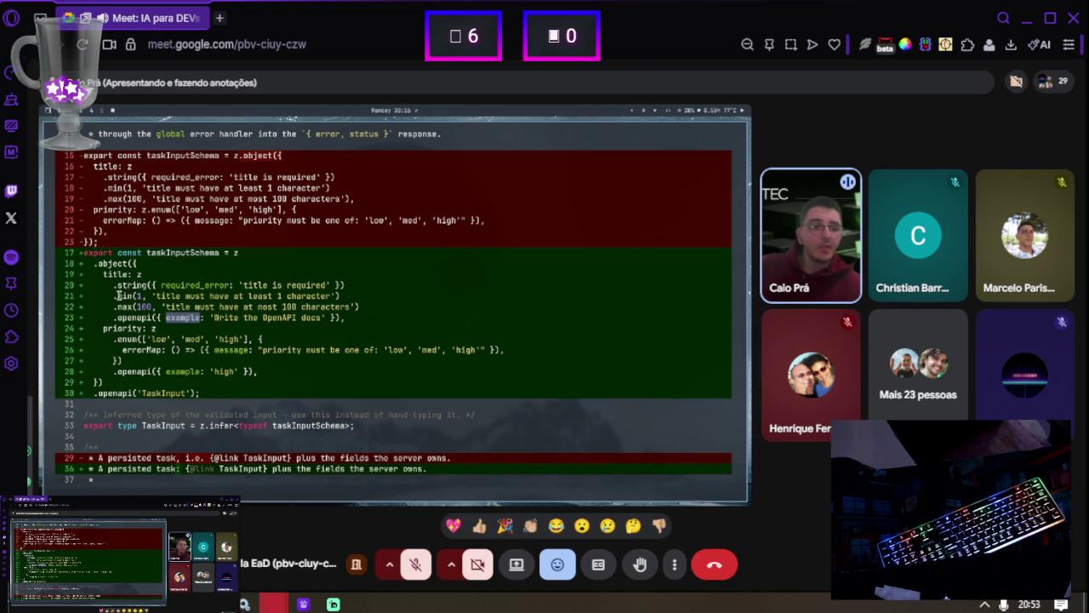
{"action": "left_click", "coordinate": [171, 256]}
{"action": "double_click", "coordinate": [163, 392]}
Scroll past the written health.ts to the proposal creating error.ts
{"action": "scroll", "coordinate": [146, 297], "scroll_direction": "down", "scroll_amount": 4}
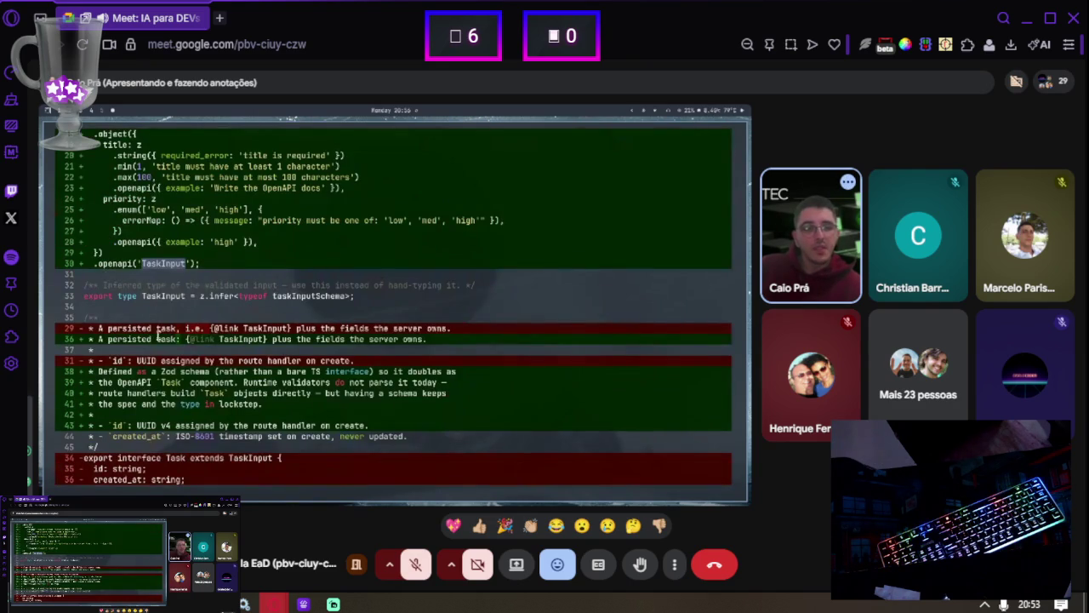
{"action": "scroll", "coordinate": [172, 395], "scroll_direction": "down", "scroll_amount": 6}
{"action": "scroll", "coordinate": [126, 269], "scroll_direction": "down", "scroll_amount": 2}
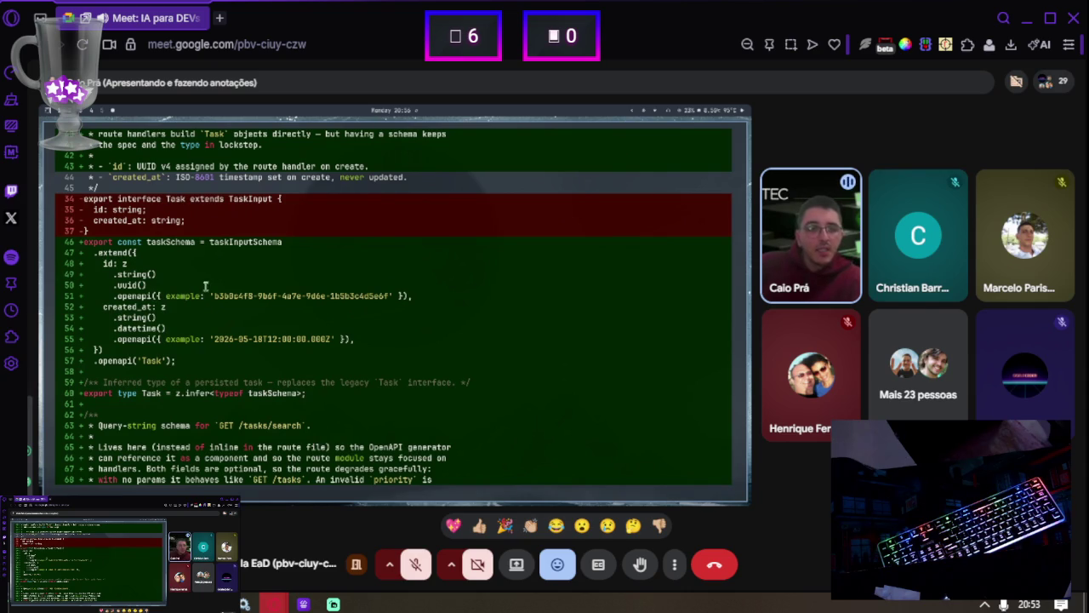
{"action": "scroll", "coordinate": [151, 305], "scroll_direction": "down", "scroll_amount": 1}
{"action": "scroll", "coordinate": [151, 304], "scroll_direction": "down", "scroll_amount": 7}
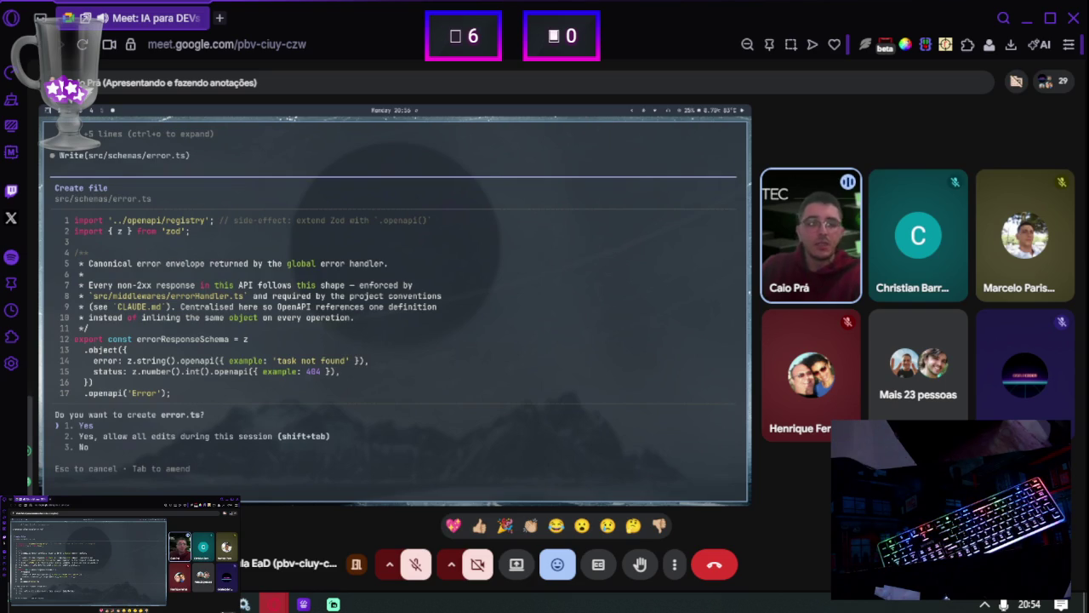
Approve creating src/schemas/error.ts defining errorResponseSchema
{"action": "key", "text": "Return"}
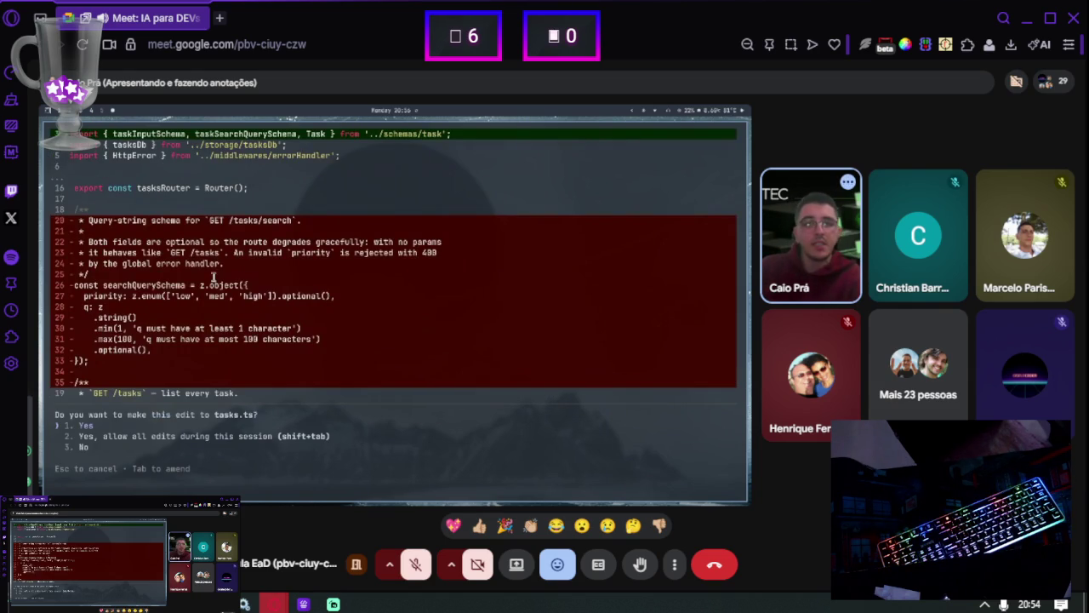
Approve the tasks.ts import and search-handler edits to use the shared taskSearchQuerySchema
{"action": "key", "text": "Return"}
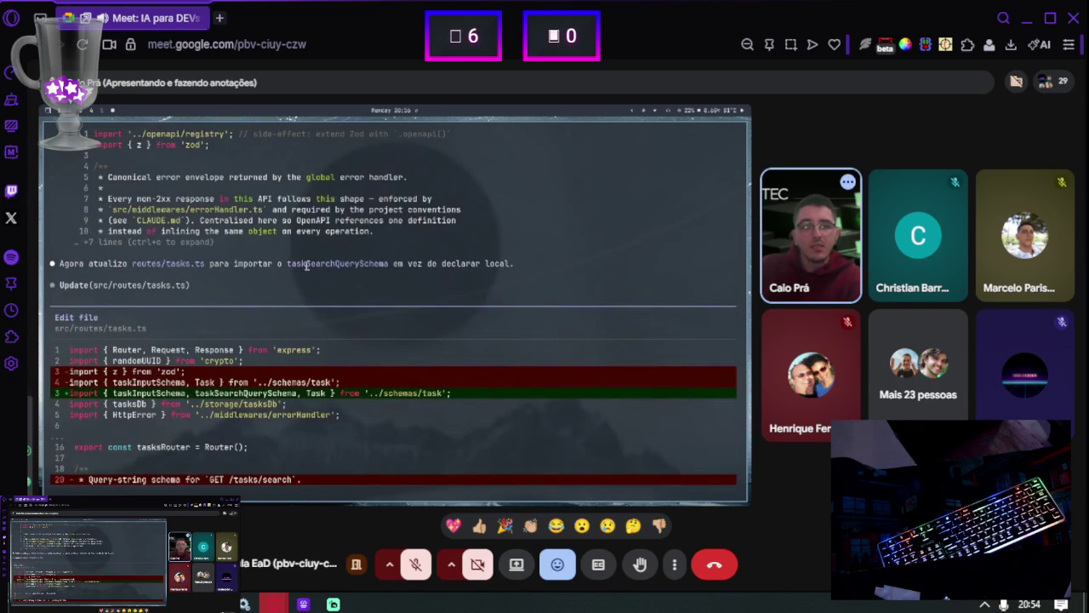
{"action": "scroll", "coordinate": [306, 265], "scroll_direction": "down", "scroll_amount": 8}
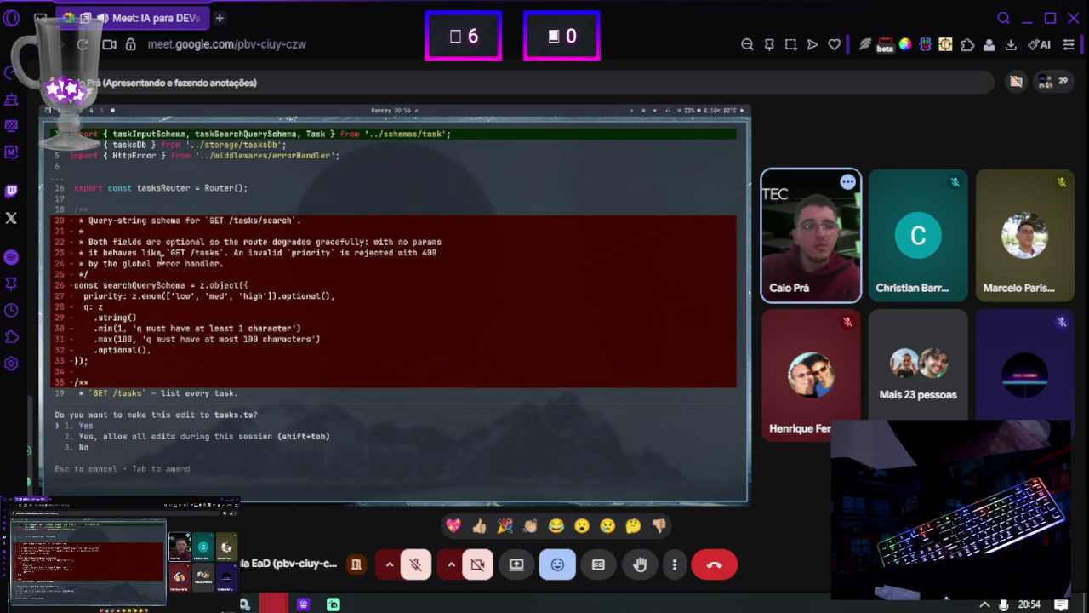
{"action": "scroll", "coordinate": [109, 287], "scroll_direction": "up", "scroll_amount": 1}
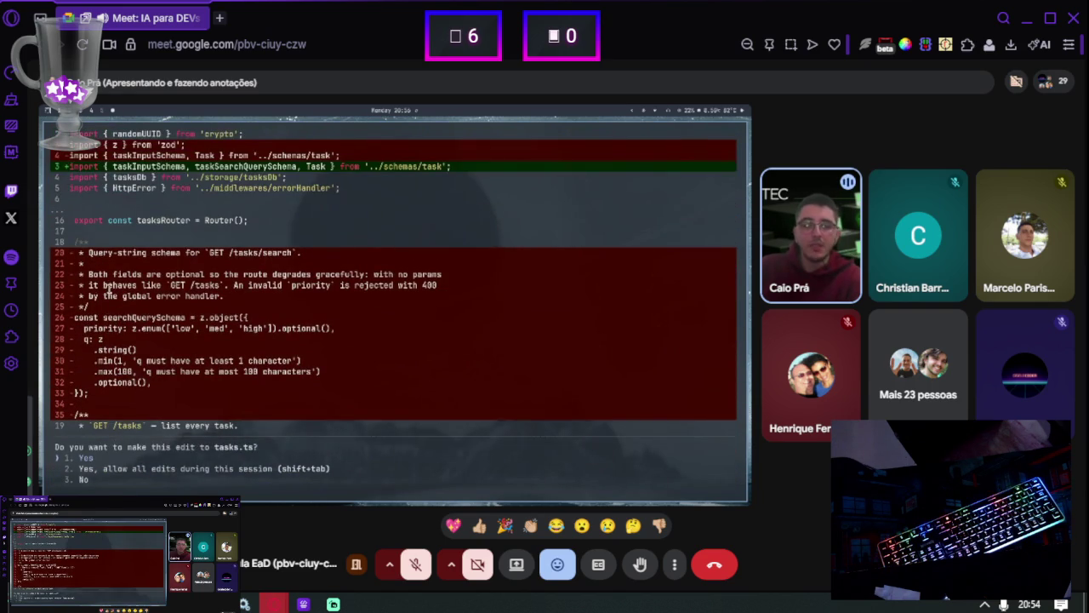
{"action": "scroll", "coordinate": [108, 291], "scroll_direction": "up", "scroll_amount": 2}
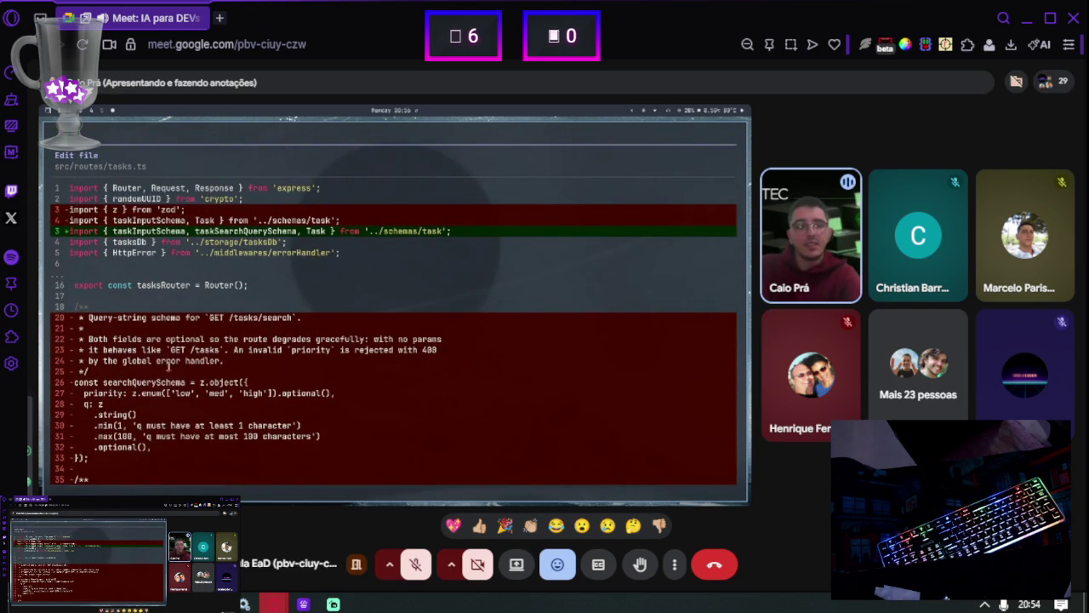
{"action": "scroll", "coordinate": [145, 206], "scroll_direction": "down", "scroll_amount": 1}
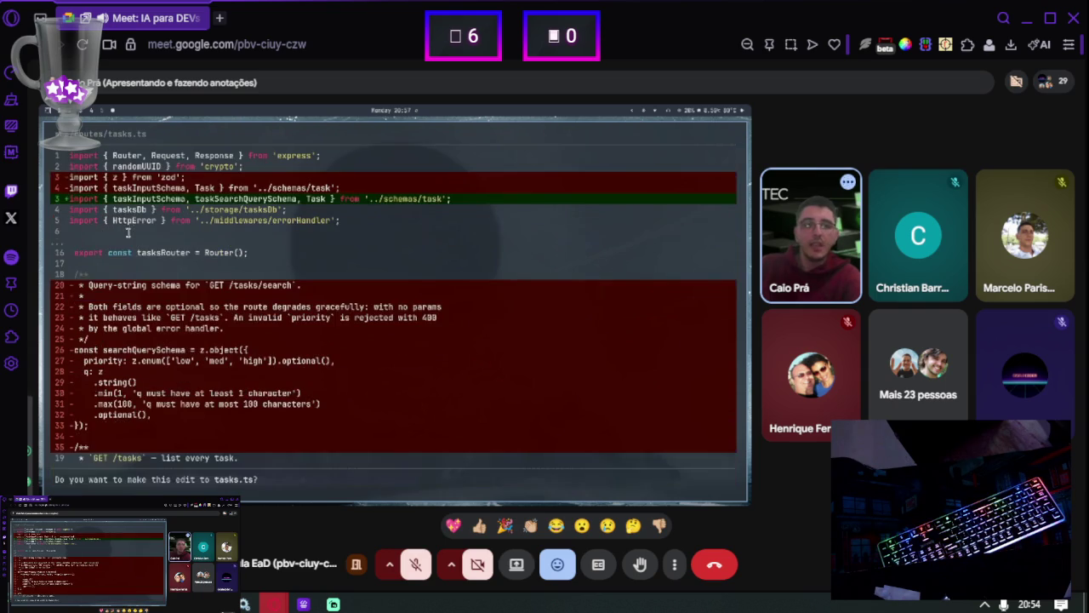
{"action": "scroll", "coordinate": [128, 232], "scroll_direction": "down", "scroll_amount": 2}
{"action": "key", "text": "Return"}
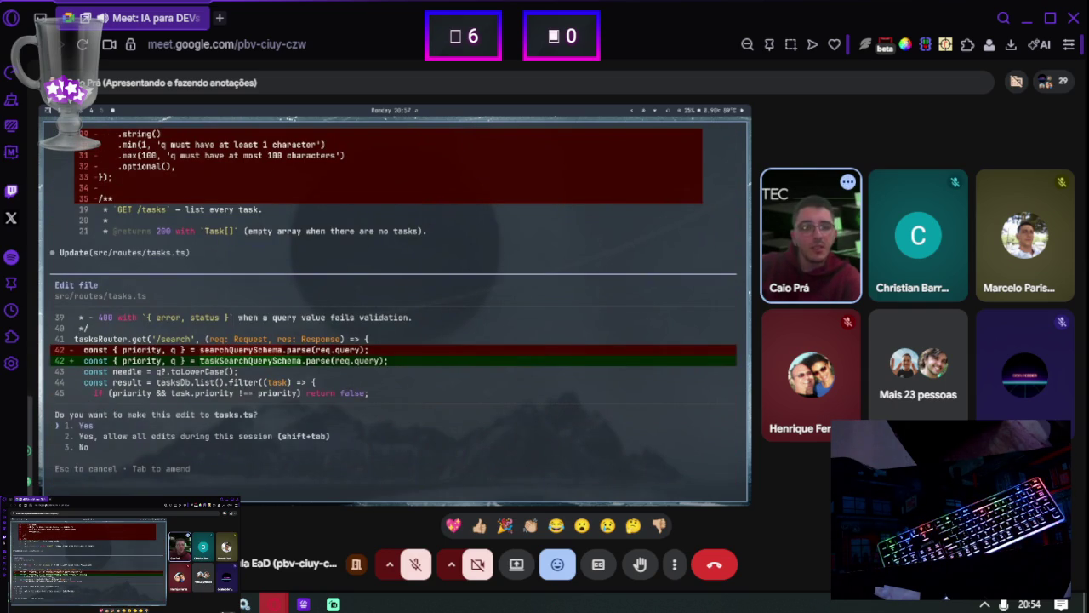
{"action": "key", "text": "Return"}
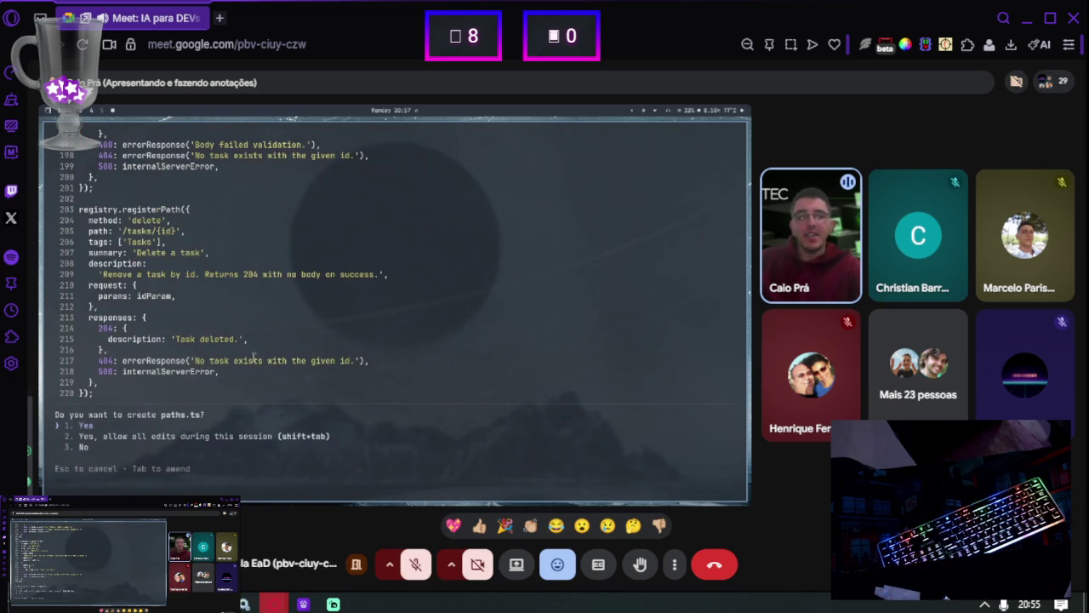
Scroll through the proposed paths.ts, checking its TaskInput, Task, TaskStats, HealthResponse and Error registrations
{"action": "scroll", "coordinate": [253, 358], "scroll_direction": "up", "scroll_amount": 20}
{"action": "scroll", "coordinate": [256, 309], "scroll_direction": "up", "scroll_amount": 18}
{"action": "scroll", "coordinate": [173, 297], "scroll_direction": "up", "scroll_amount": 10}
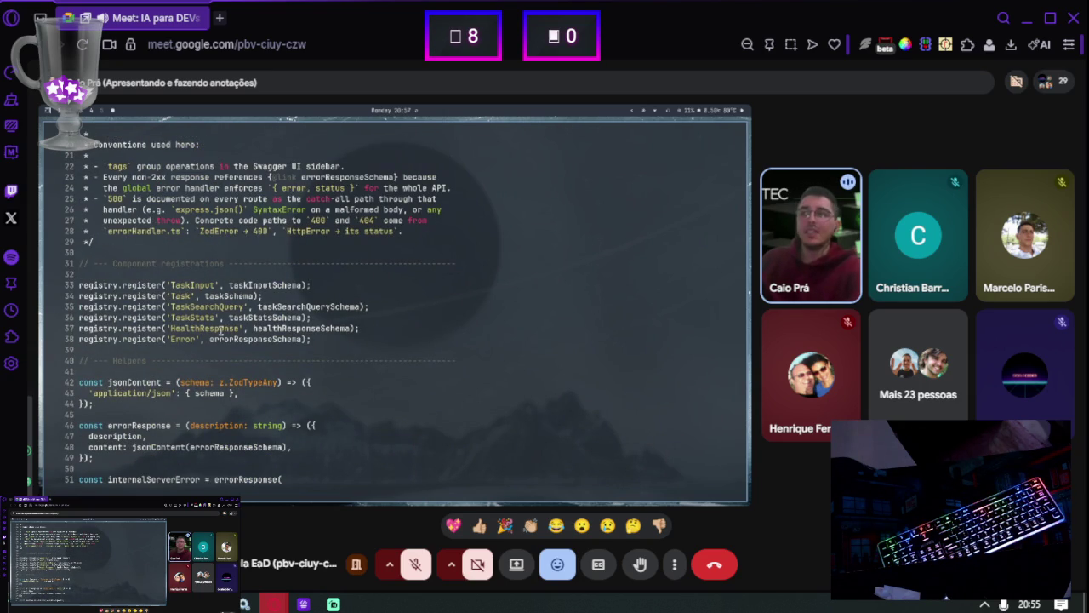
{"action": "scroll", "coordinate": [170, 320], "scroll_direction": "up", "scroll_amount": 10}
{"action": "scroll", "coordinate": [157, 317], "scroll_direction": "down", "scroll_amount": 5}
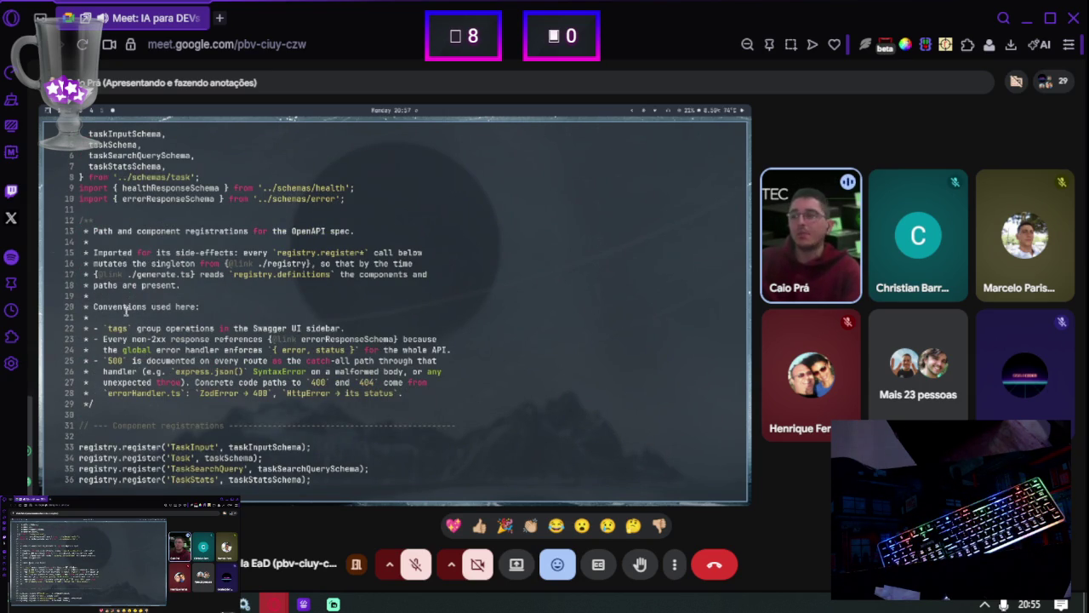
{"action": "scroll", "coordinate": [126, 310], "scroll_direction": "up", "scroll_amount": 7}
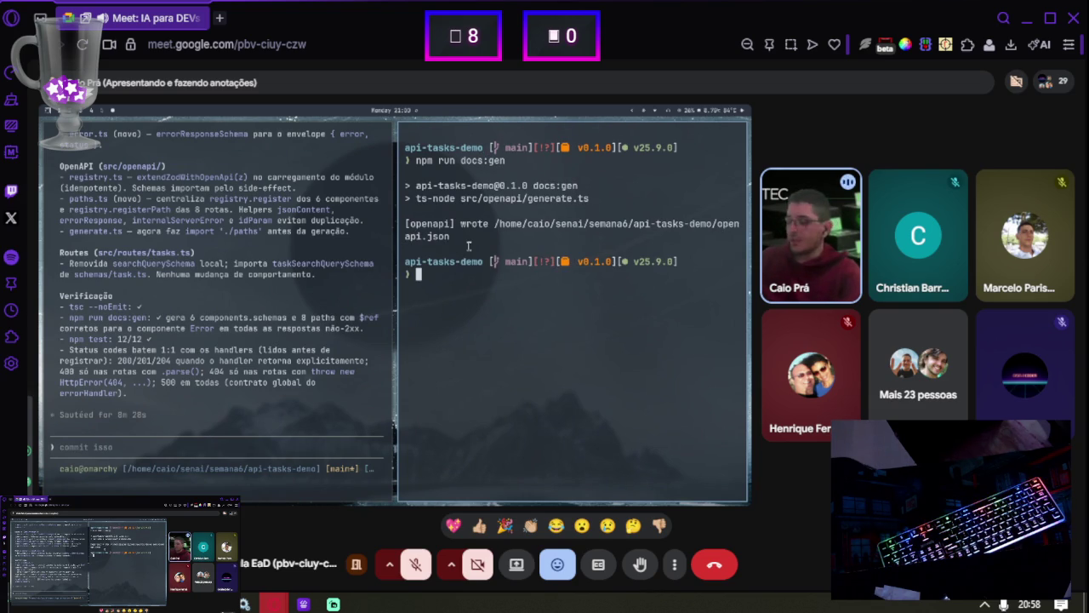
{"action": "type", "text": "nvim ."}
Open openapi.json from the project file tree in Neovim
{"action": "key", "text": "Return"}
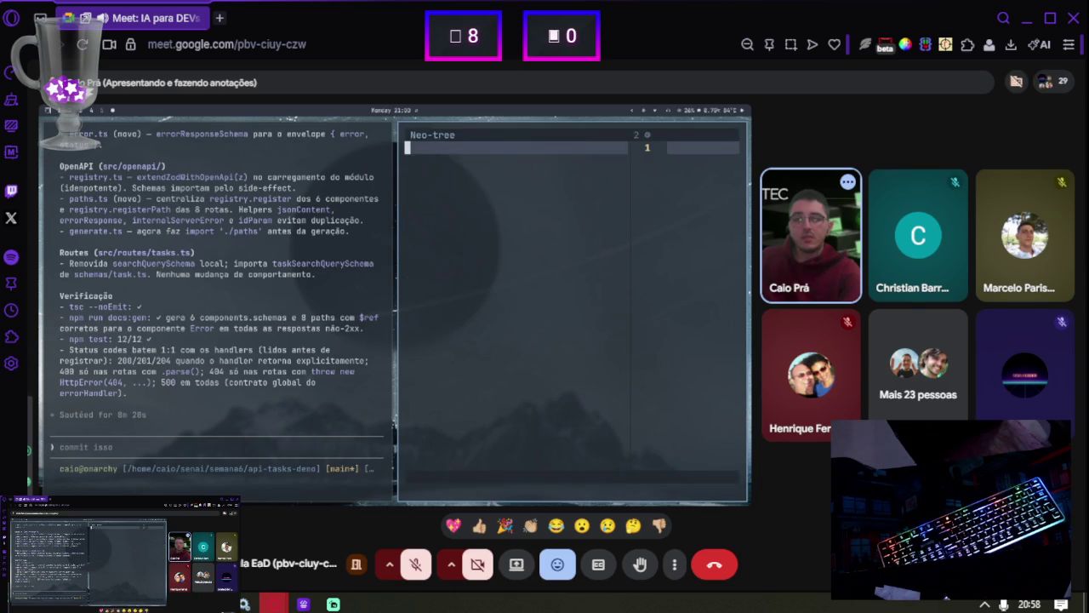
{"action": "key", "text": "j"}
{"action": "key", "text": "j"}
{"action": "key", "text": "j"}
{"action": "key", "text": "j"}
{"action": "key", "text": "j"}
{"action": "key", "text": "j"}
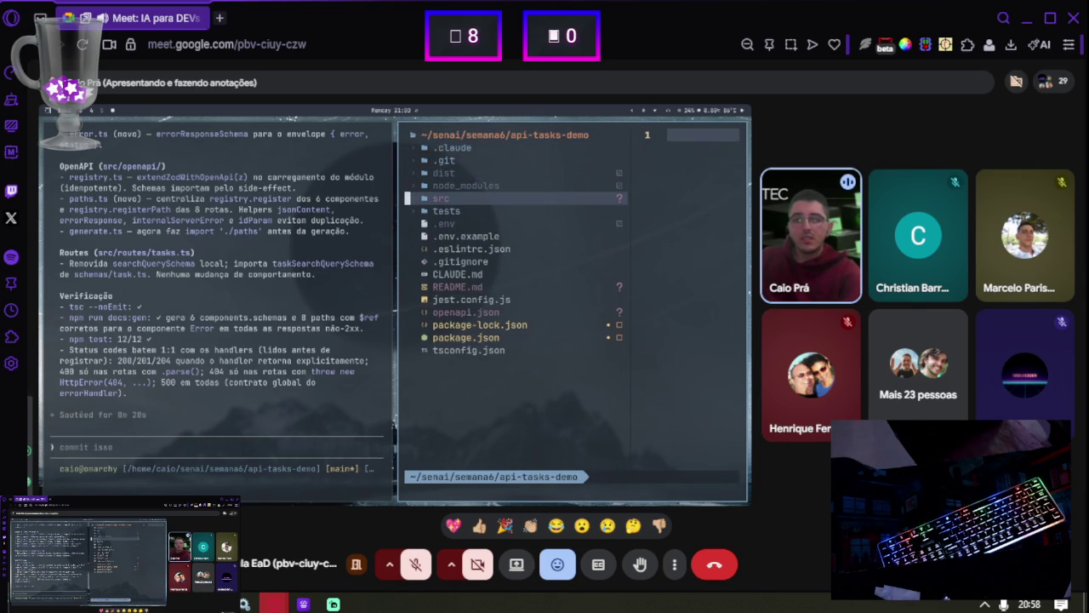
{"action": "key", "text": "Return"}
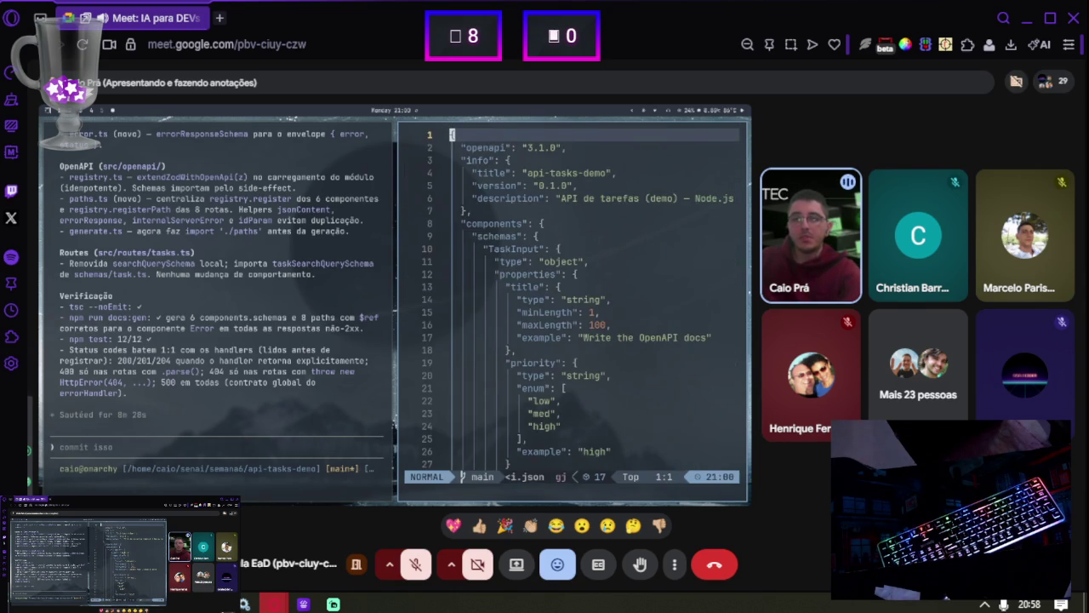
Inspect the TaskInput schema's properties, including the priority field's type and enum values
{"action": "key", "text": "j"}
{"action": "key", "text": "j"}
{"action": "key", "text": "j"}
{"action": "key", "text": "j"}
{"action": "key", "text": "j"}
{"action": "key", "text": "j"}
{"action": "key", "text": "k"}
{"action": "key", "text": "k"}
{"action": "key", "text": "k"}
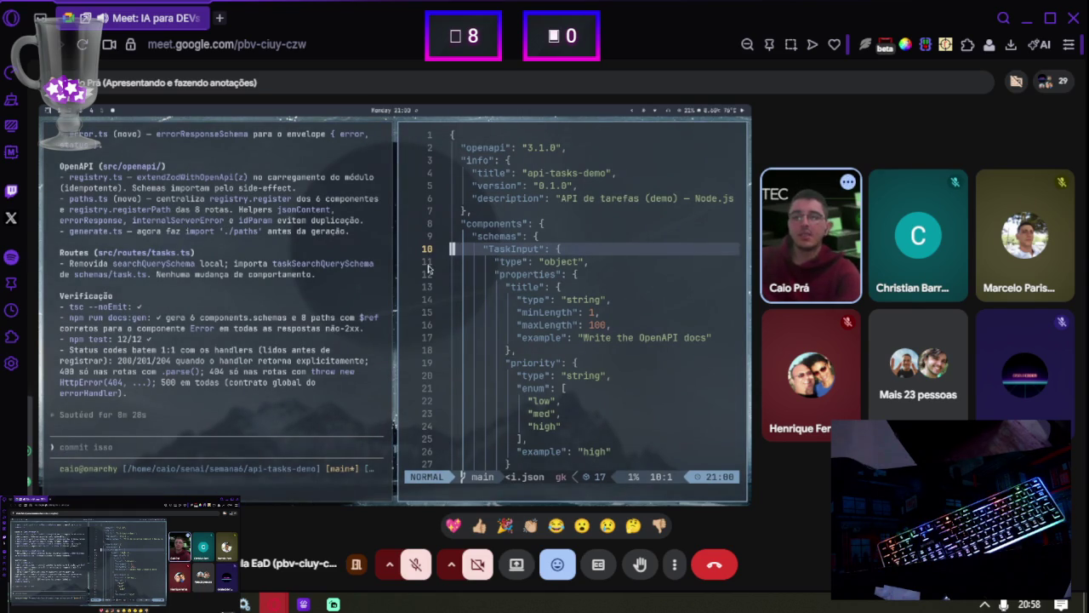
{"action": "key", "text": "j"}
{"action": "key", "text": "j"}
{"action": "key", "text": "j"}
{"action": "key", "text": "k"}
{"action": "key", "text": "k"}
{"action": "key", "text": "k"}
{"action": "key", "text": "w"}
{"action": "key", "text": "j"}
{"action": "key", "text": "l"}
{"action": "key", "text": "l"}
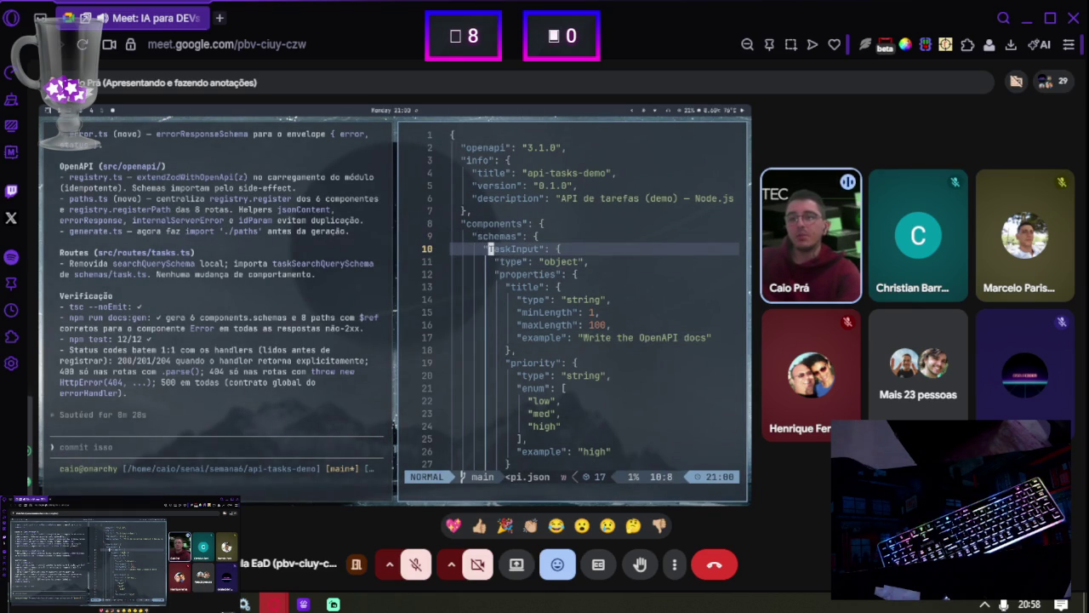
{"action": "key", "text": "j"}
{"action": "key", "text": "j"}
{"action": "key", "text": "j"}
{"action": "key", "text": "j"}
{"action": "key", "text": "j"}
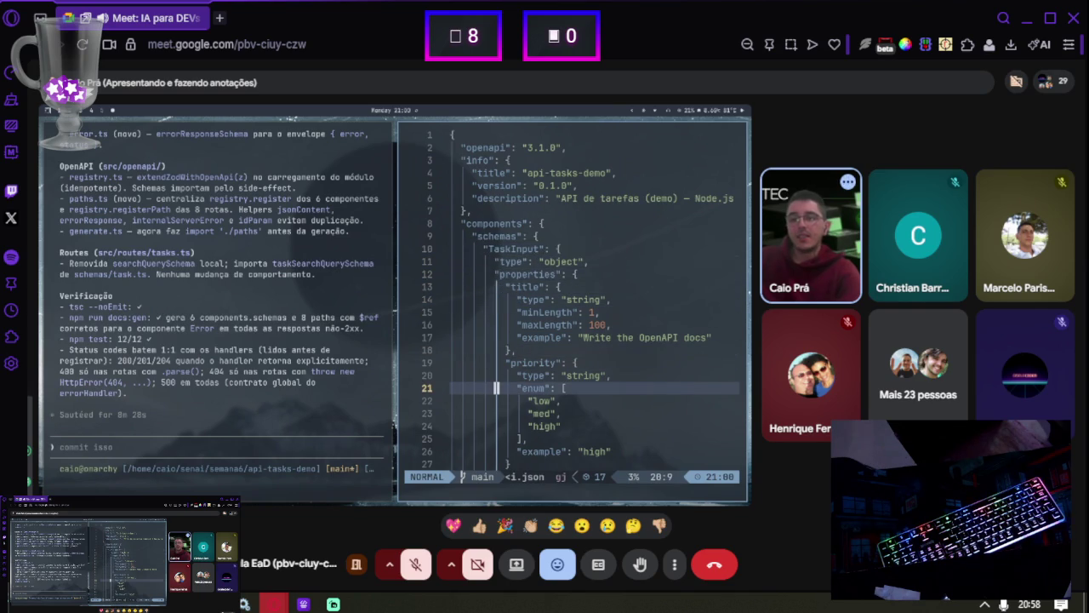
{"action": "key", "text": "k"}
{"action": "key", "text": "k"}
{"action": "key", "text": "w"}
{"action": "key", "text": "g"}
{"action": "key", "text": "k"}
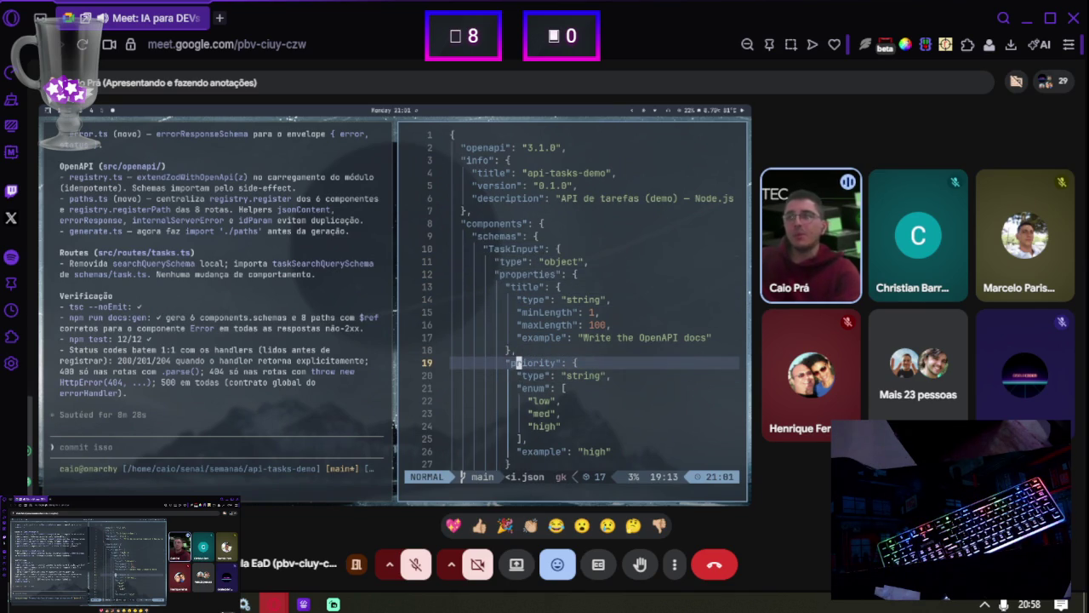
{"action": "key", "text": "j"}
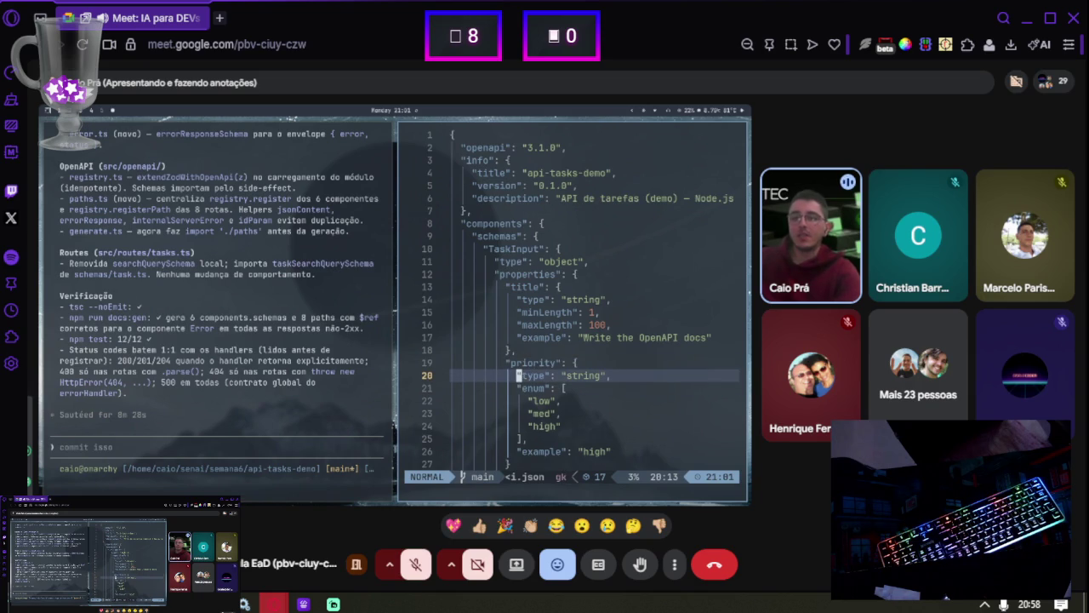
{"action": "key", "text": "l"}
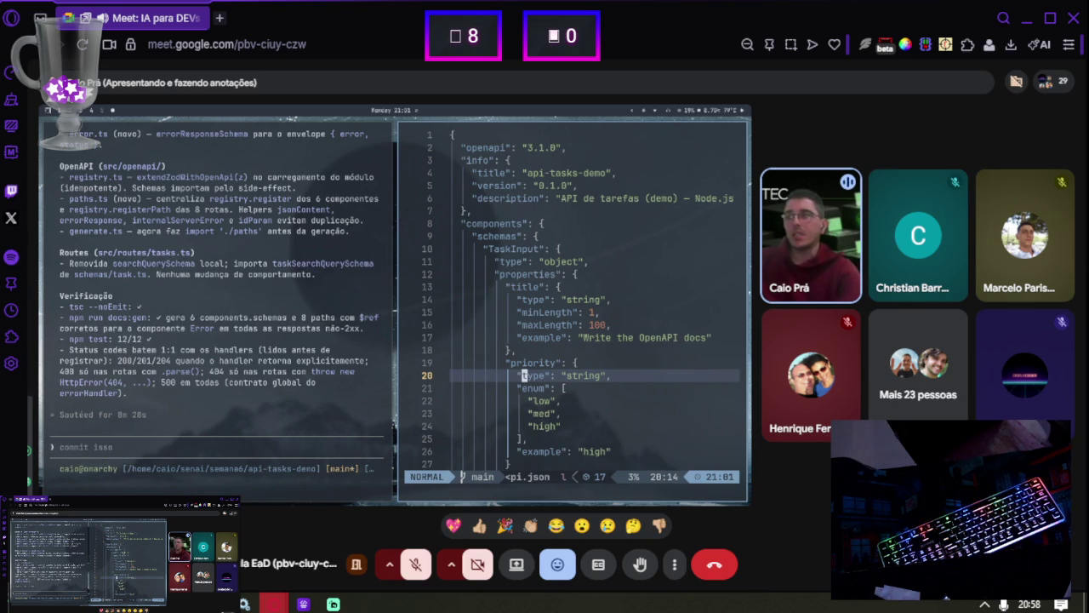
{"action": "key", "text": "j"}
{"action": "key", "text": "j"}
{"action": "key", "text": "j"}
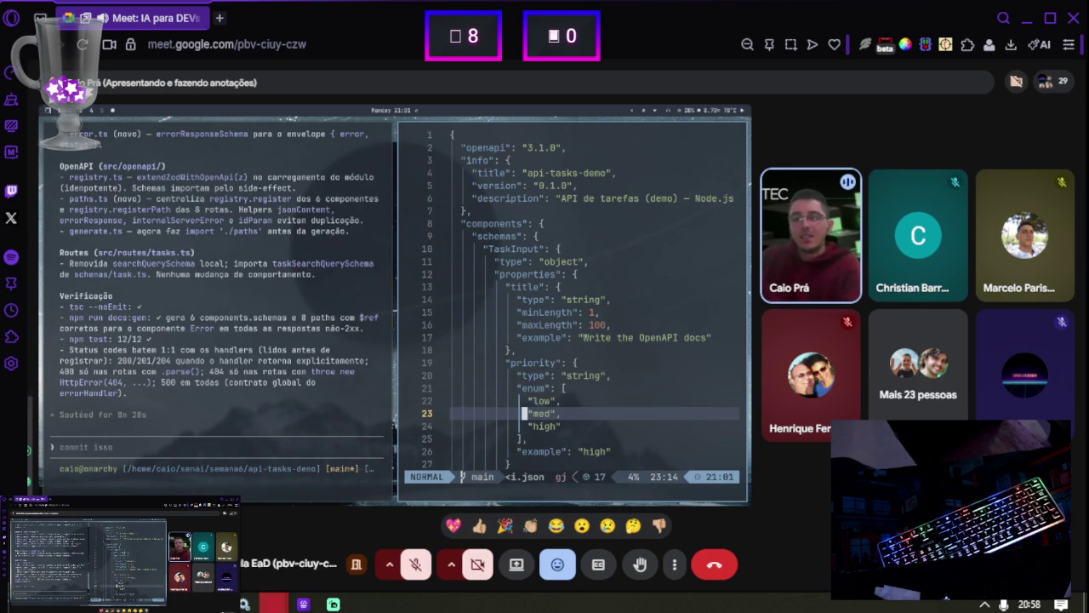
{"action": "key", "text": "j"}
{"action": "key", "text": "j"}
{"action": "key", "text": "j"}
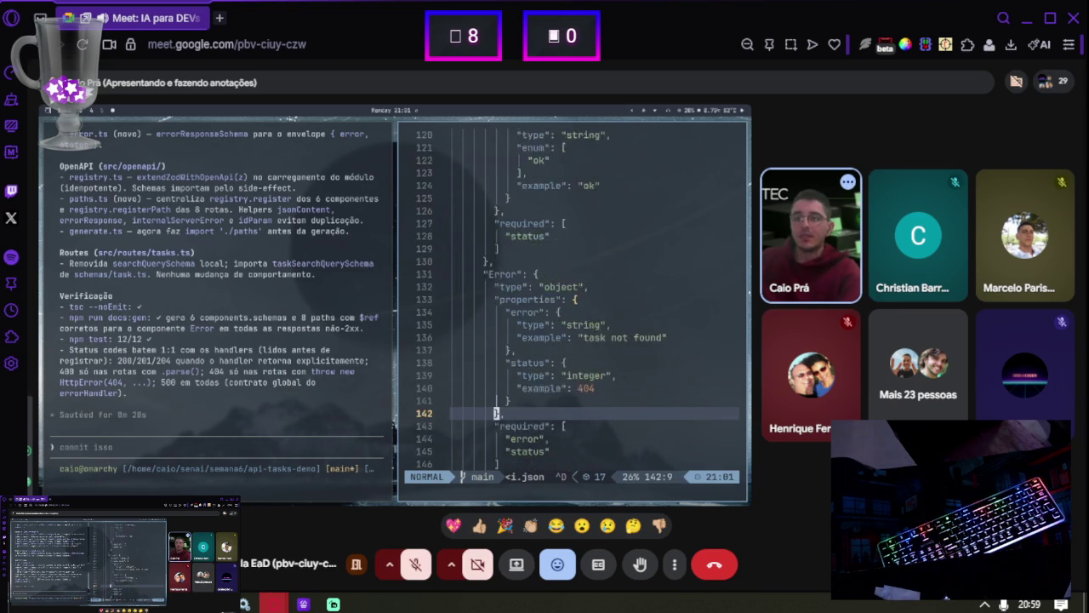
Check the paths' 200 and 500 responses reference the Error schema, then quit with :q
{"action": "key", "text": "k"}
{"action": "key", "text": "k"}
{"action": "key", "text": "k"}
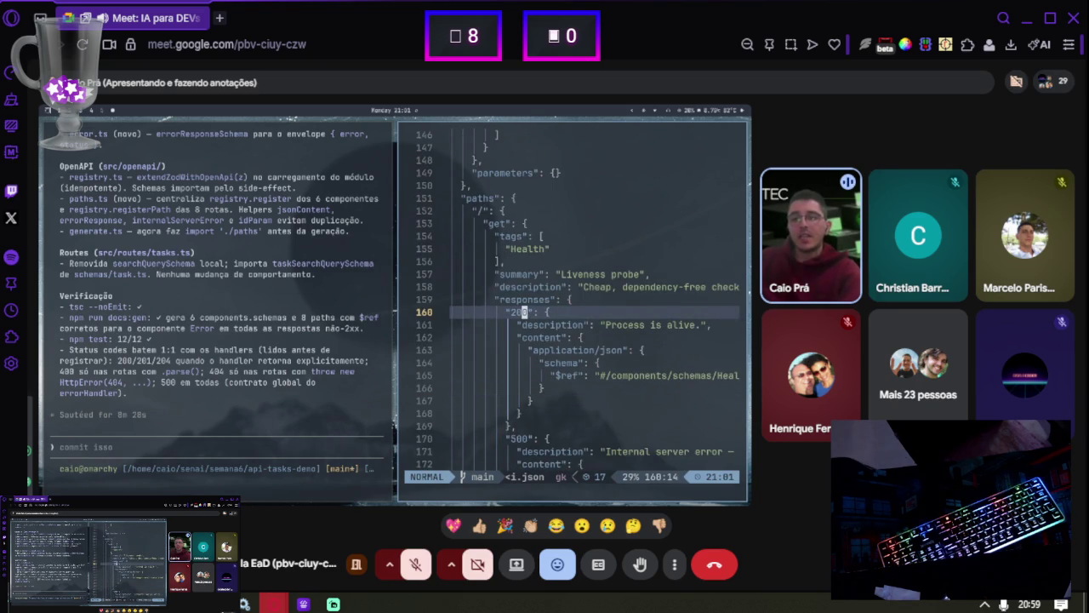
{"action": "key", "text": "k"}
{"action": "key", "text": "k"}
{"action": "key", "text": "k"}
{"action": "key", "text": "h"}
{"action": "key", "text": "h"}
{"action": "key", "text": "h"}
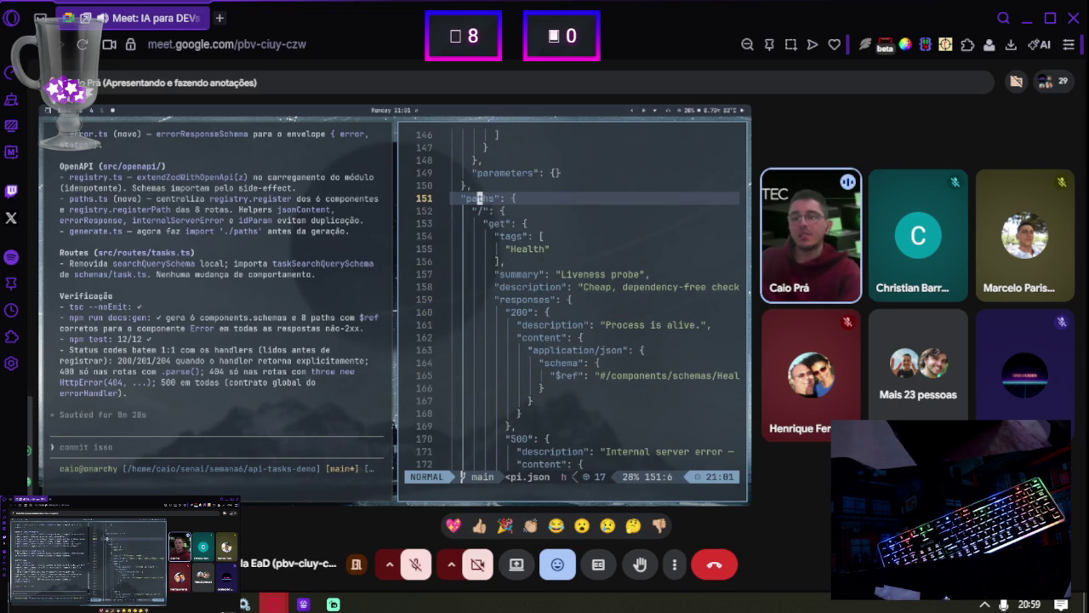
{"action": "key", "text": "j"}
{"action": "key", "text": "j"}
{"action": "key", "text": "j"}
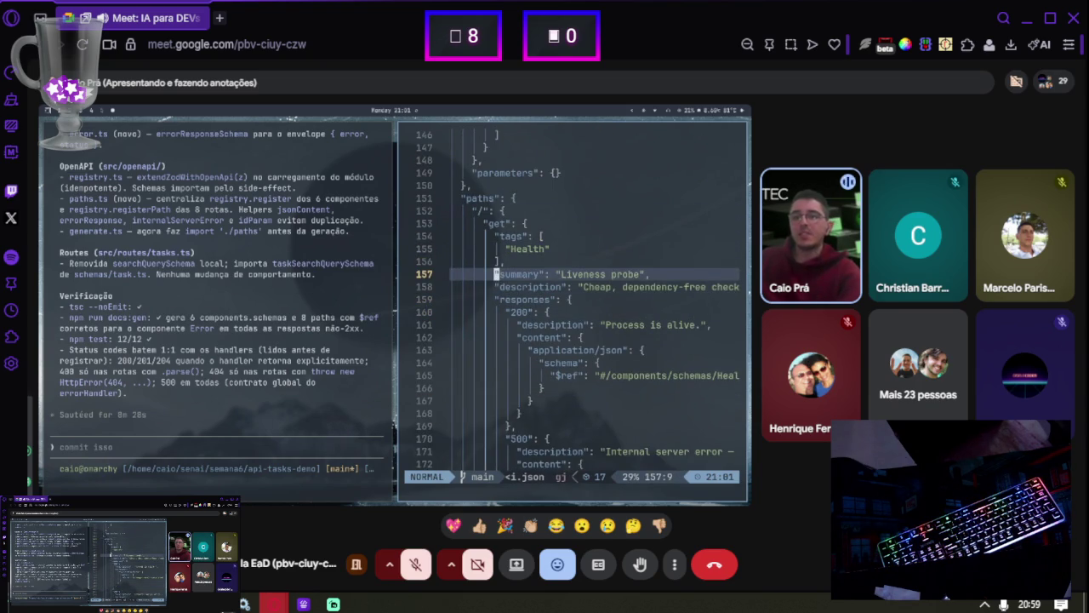
{"action": "key", "text": "j"}
{"action": "key", "text": "j"}
{"action": "key", "text": "j"}
{"action": "key", "text": "l"}
{"action": "key", "text": "l"}
{"action": "key", "text": "l"}
{"action": "key", "text": "l"}
{"action": "key", "text": "l"}
{"action": "key", "text": "h"}
{"action": "key", "text": "h"}
{"action": "key", "text": "h"}
{"action": "key", "text": "j"}
{"action": "key", "text": "j"}
{"action": "key", "text": "j"}
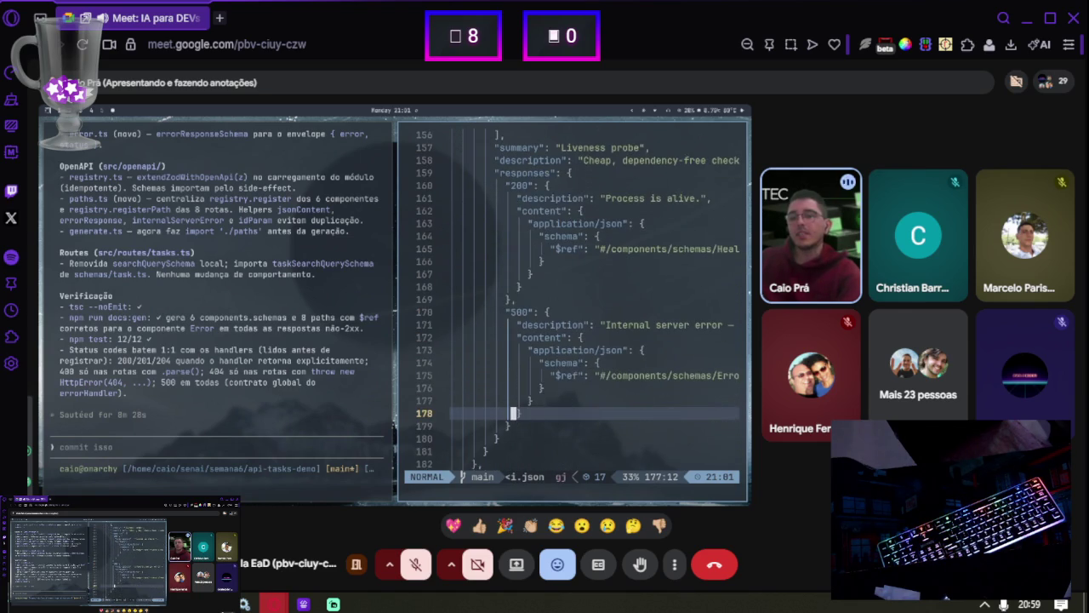
{"action": "key", "text": "j"}
{"action": "key", "text": "j"}
{"action": "key", "text": "dollar"}
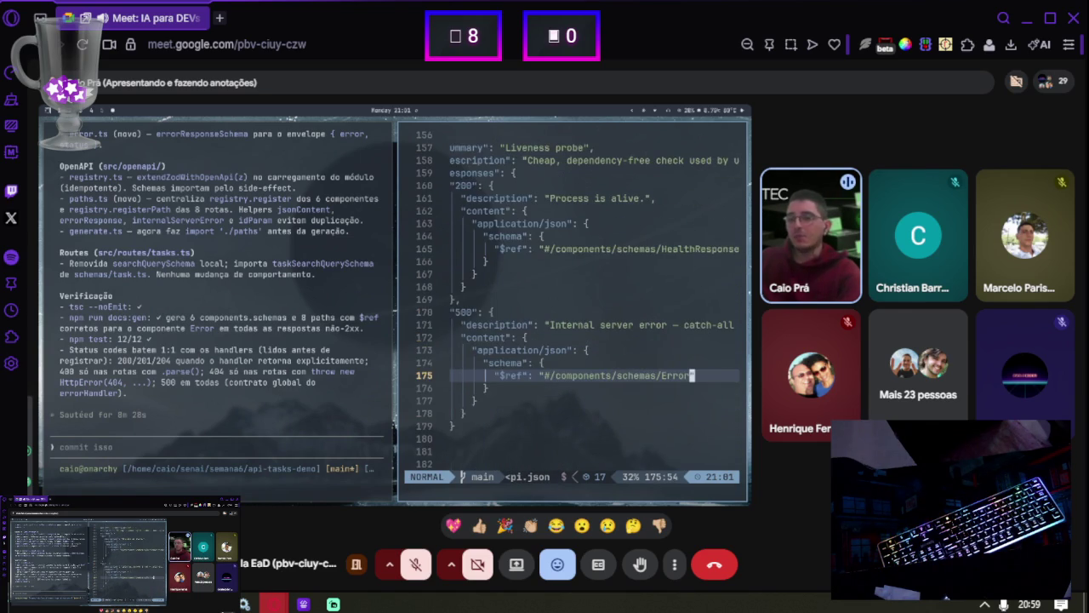
{"action": "key", "text": "asciicircum"}
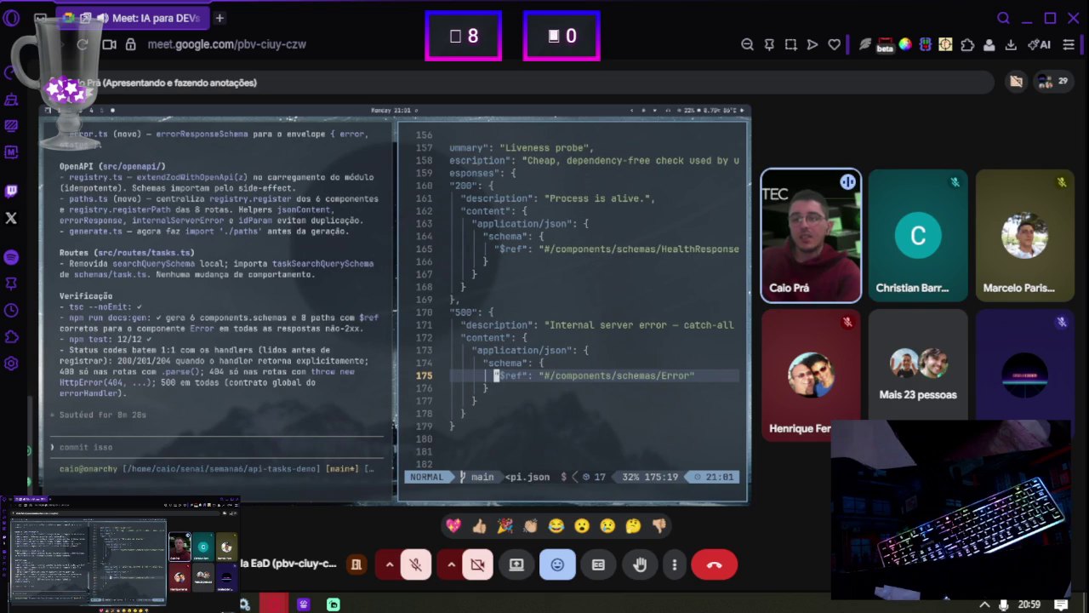
{"action": "key", "text": "j"}
{"action": "key", "text": "j"}
{"action": "key", "text": "j"}
{"action": "key", "text": "ctrl+d"}
{"action": "key", "text": "ctrl+d"}
{"action": "key", "text": "ctrl+d"}
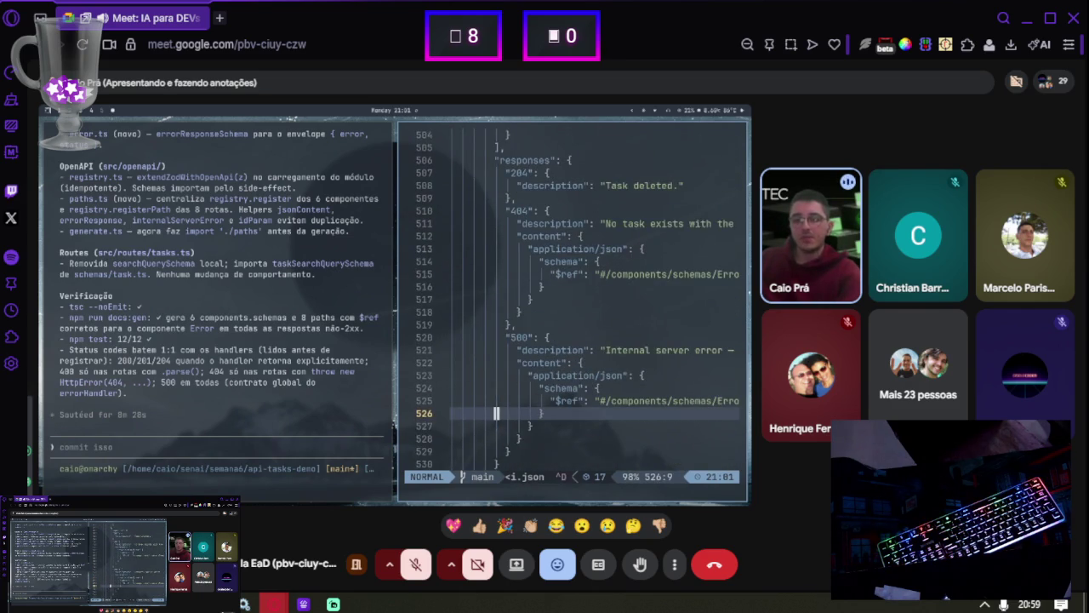
{"action": "type", "text": ":q"}
{"action": "key", "text": "Return"}
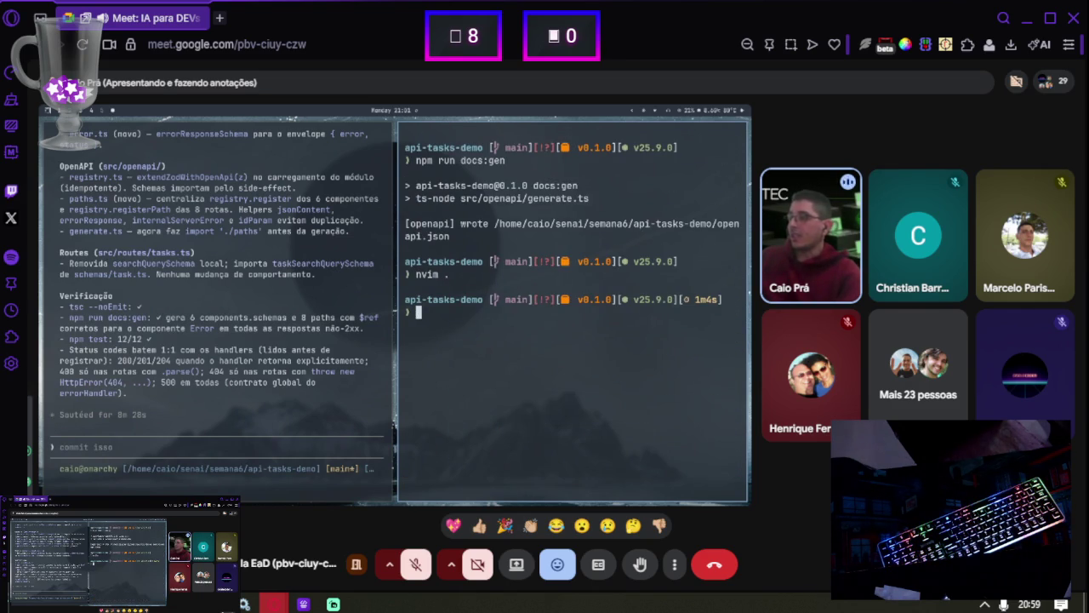
Start the API with npm run dev and open its localhost:3000 root page in a browser
{"action": "type", "text": "npm run dev"}
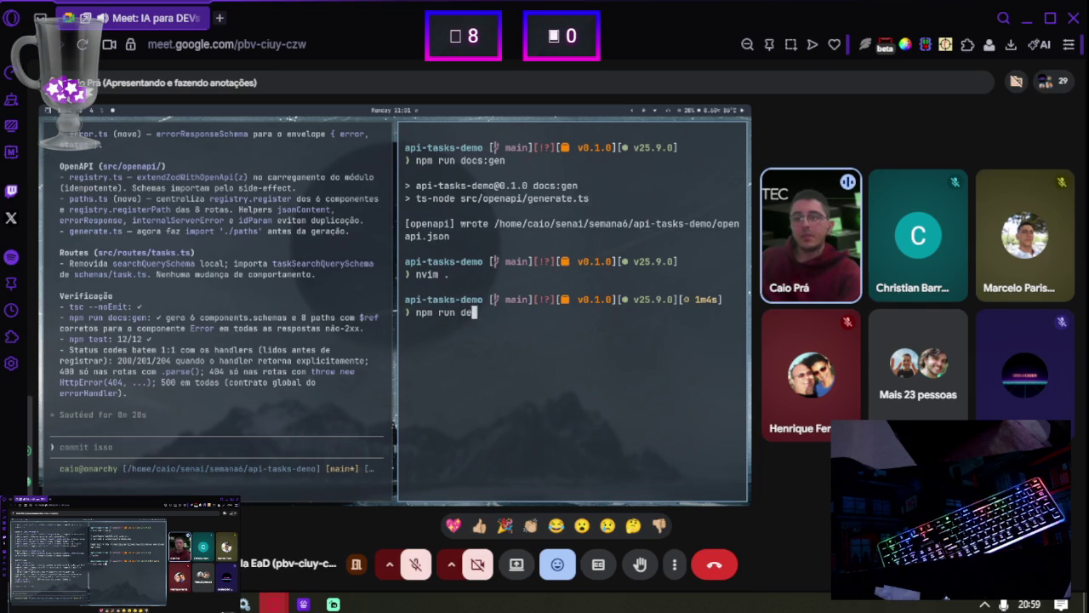
{"action": "key", "text": "Return"}
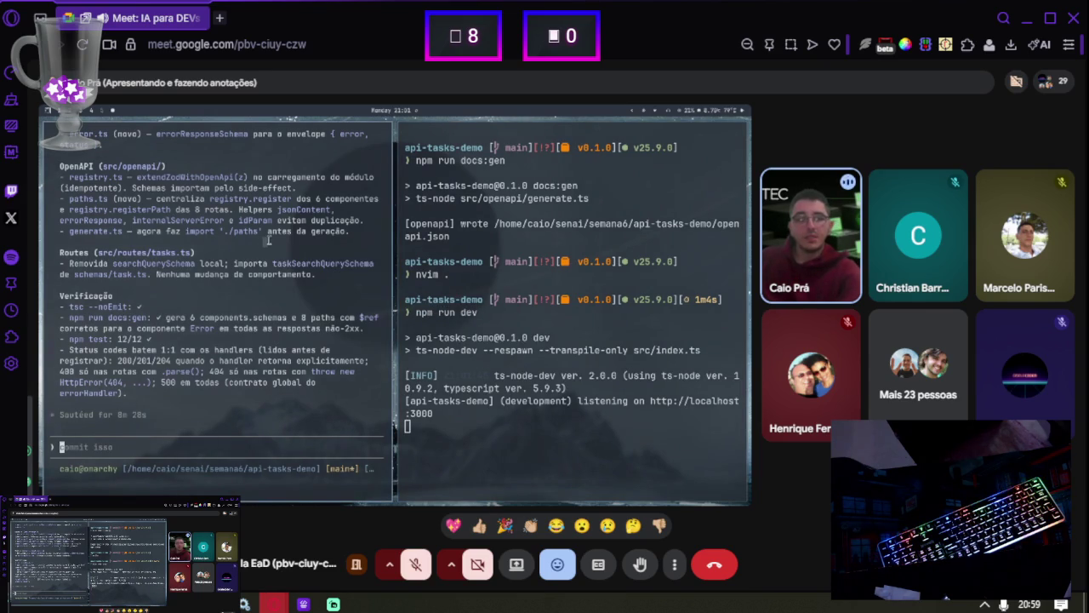
{"action": "key", "text": "super+w"}
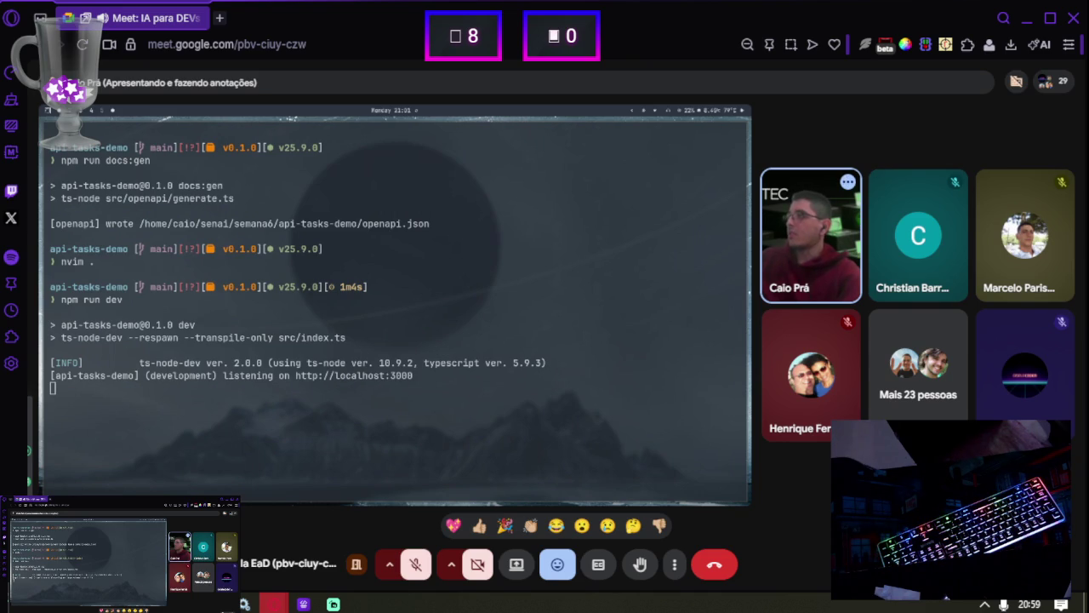
{"action": "left_click", "coordinate": [354, 376], "text": "ctrl"}
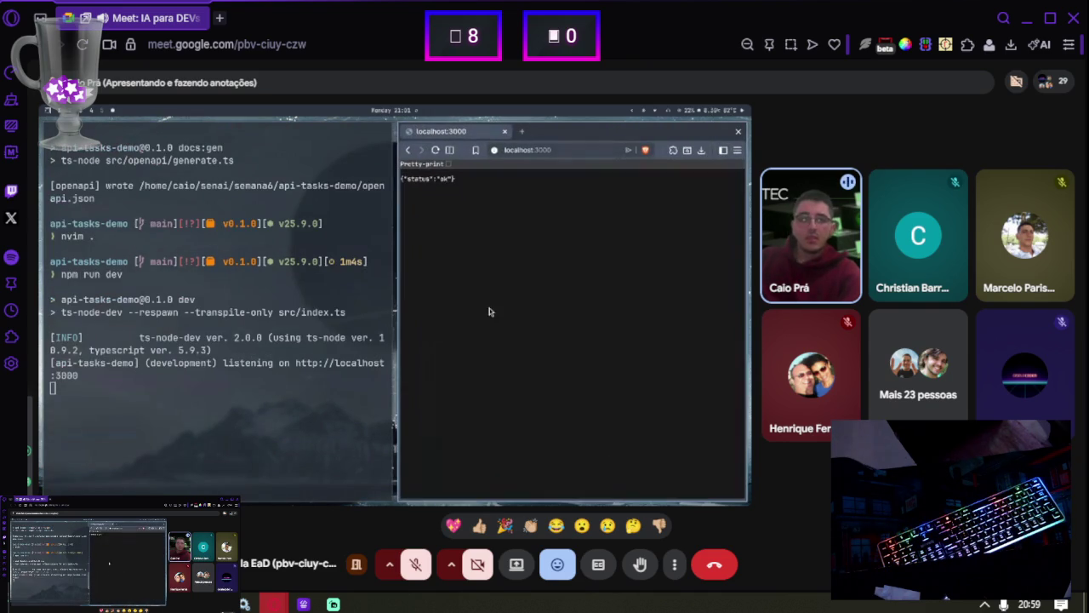
Confirm the root status, then load localhost:3000/docs to show the Swagger UI
{"action": "key", "text": "ctrl+plus"}
{"action": "key", "text": "ctrl+plus"}
{"action": "key", "text": "ctrl+plus"}
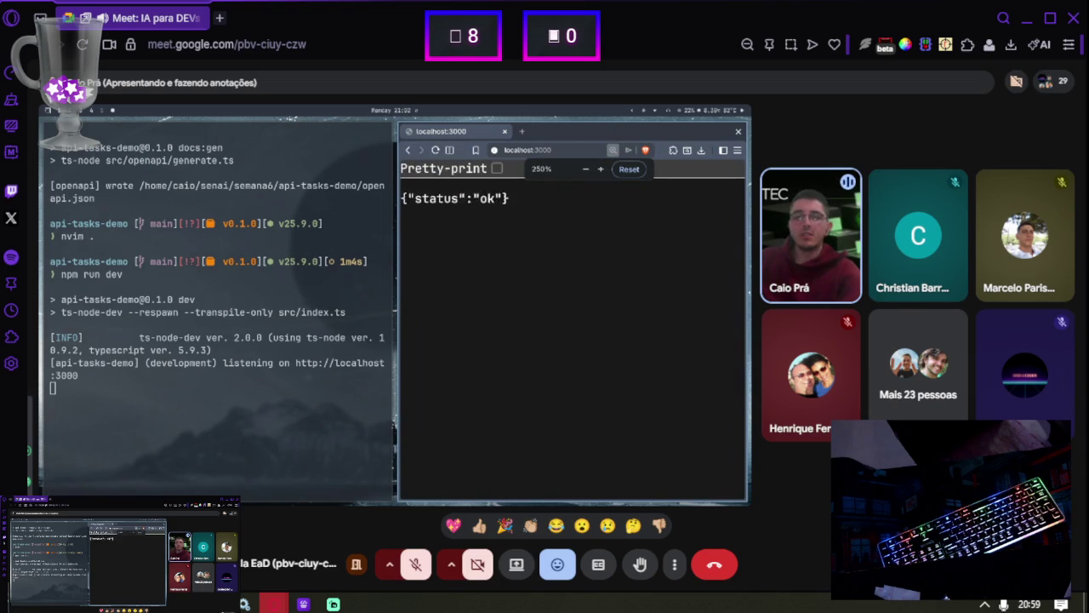
{"action": "key", "text": "ctrl+minus"}
{"action": "key", "text": "ctrl+minus"}
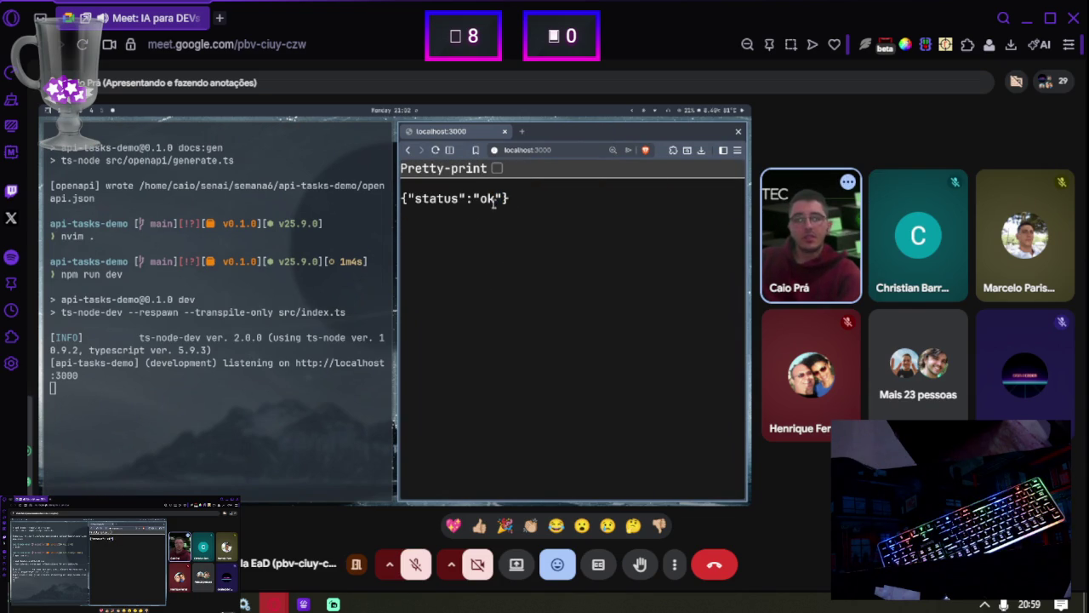
{"action": "left_click", "coordinate": [534, 153]}
{"action": "key", "text": "End"}
{"action": "type", "text": "/docs"}
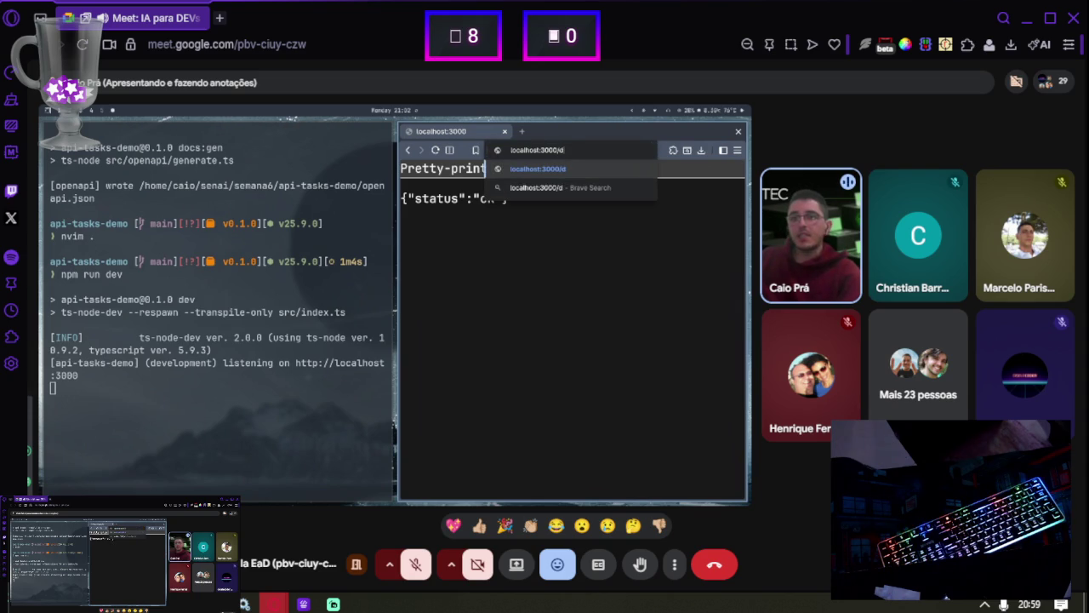
{"action": "key", "text": "Return"}
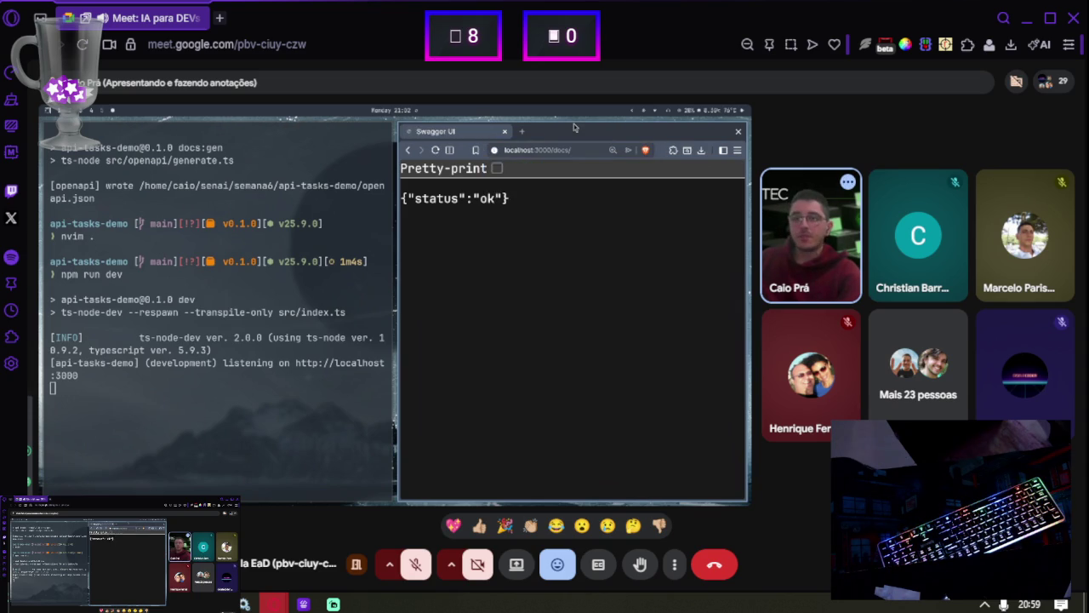
{"action": "key", "text": "ctrl+minus"}
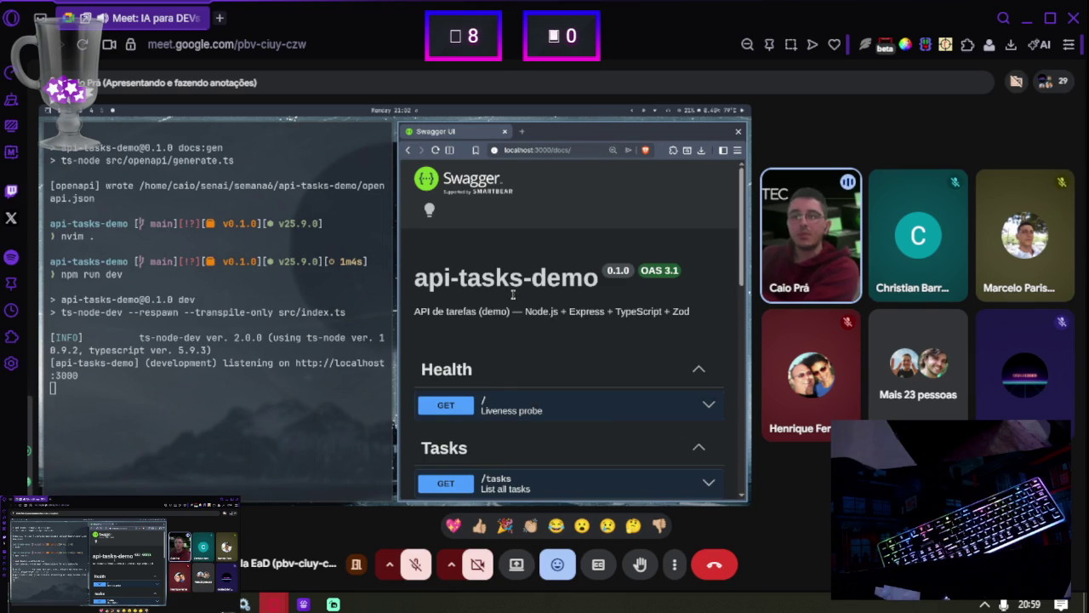
Expand GET /tasks and execute a live request against the server
{"action": "scroll", "coordinate": [513, 339], "scroll_direction": "down", "scroll_amount": 2}
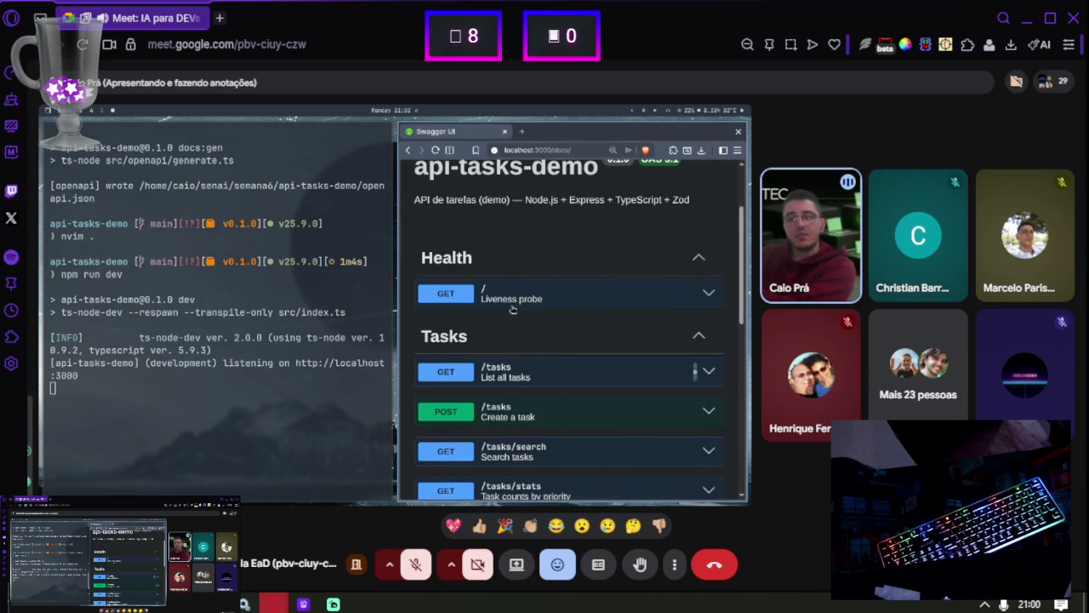
{"action": "scroll", "coordinate": [502, 321], "scroll_direction": "down", "scroll_amount": 2}
{"action": "left_click", "coordinate": [491, 267]}
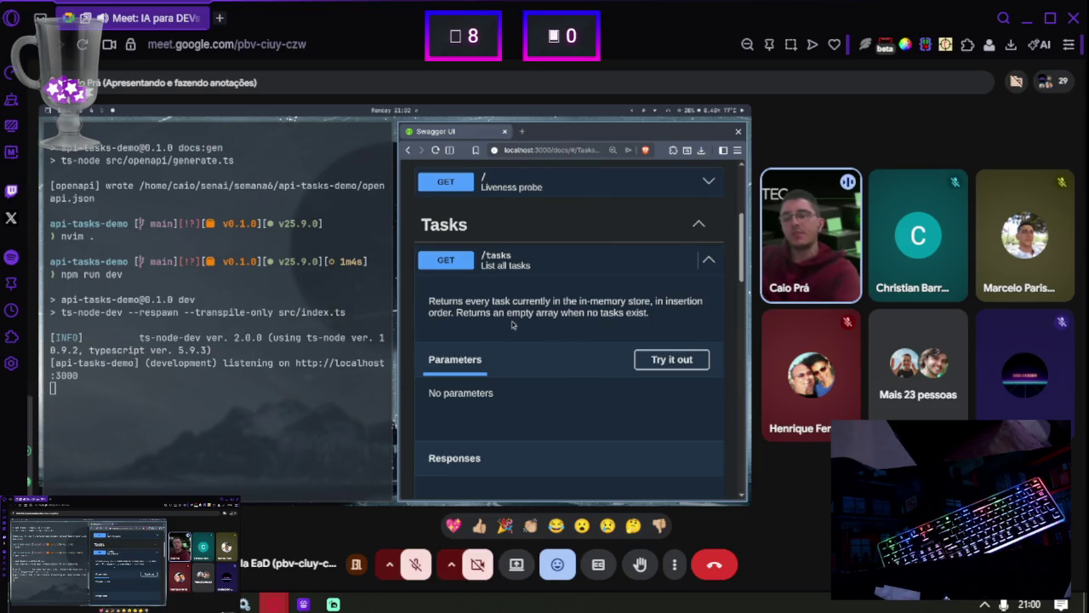
{"action": "scroll", "coordinate": [512, 324], "scroll_direction": "down", "scroll_amount": 2}
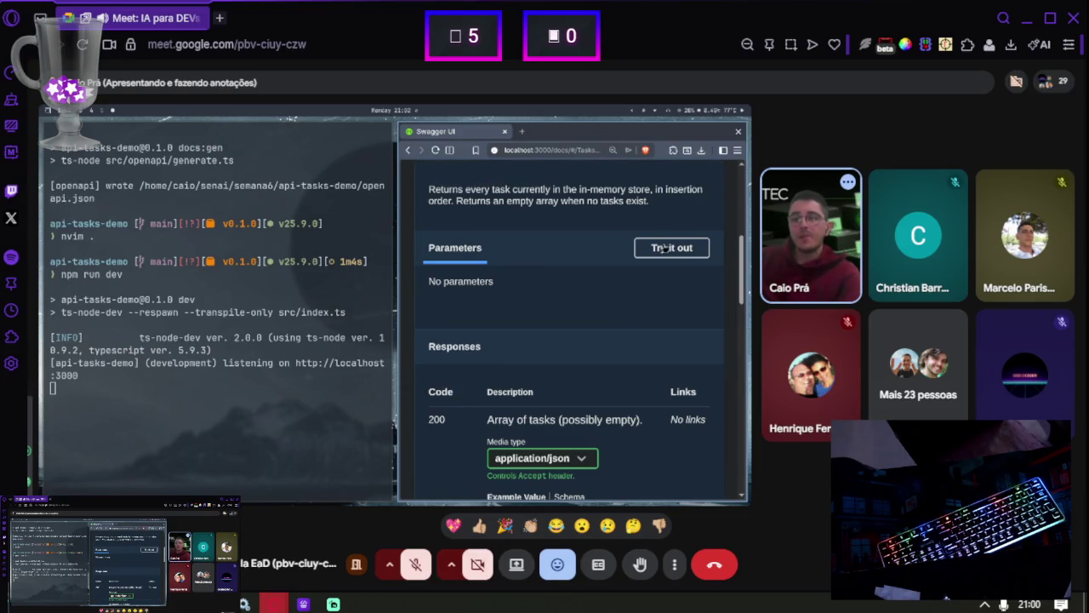
{"action": "scroll", "coordinate": [579, 323], "scroll_direction": "down", "scroll_amount": 1}
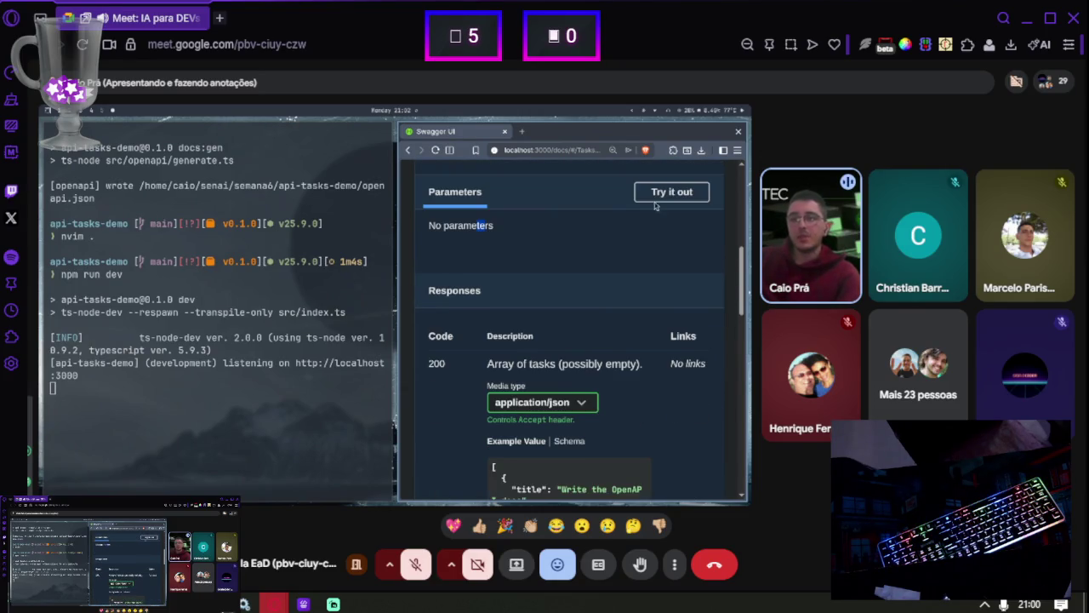
{"action": "left_click", "coordinate": [662, 194]}
{"action": "left_click", "coordinate": [640, 268]}
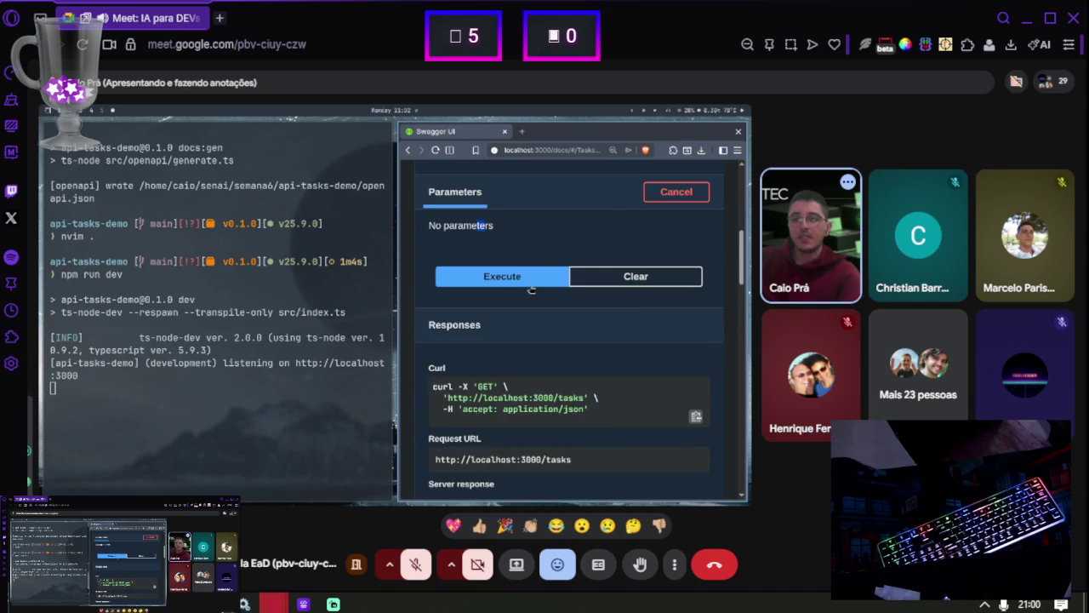
Review the GET /tasks responses, including the example task list and the 500 error description
{"action": "scroll", "coordinate": [530, 292], "scroll_direction": "down", "scroll_amount": 1}
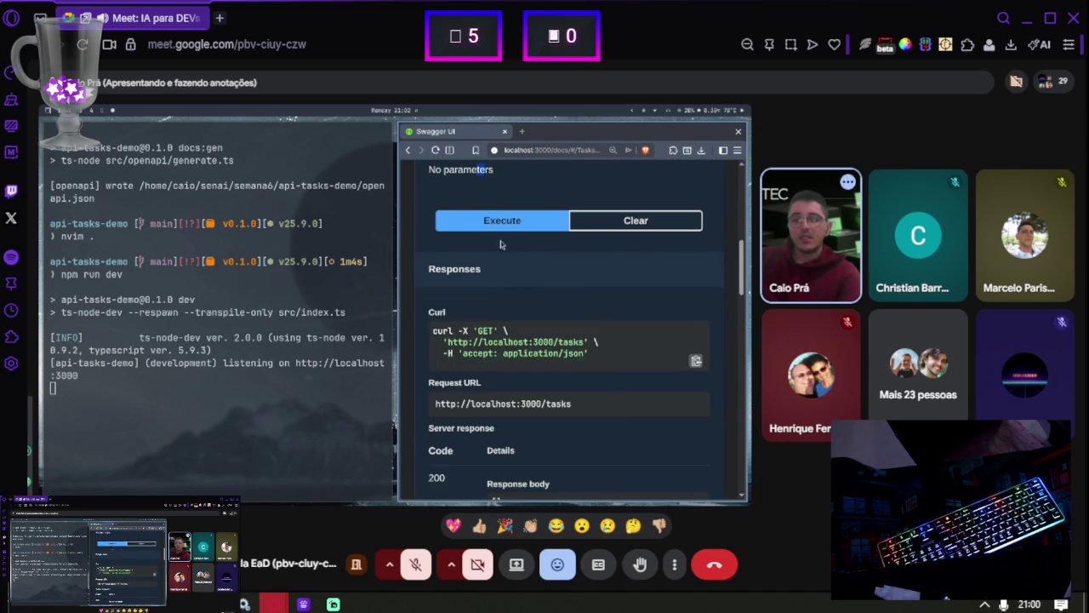
{"action": "scroll", "coordinate": [500, 247], "scroll_direction": "down", "scroll_amount": 3}
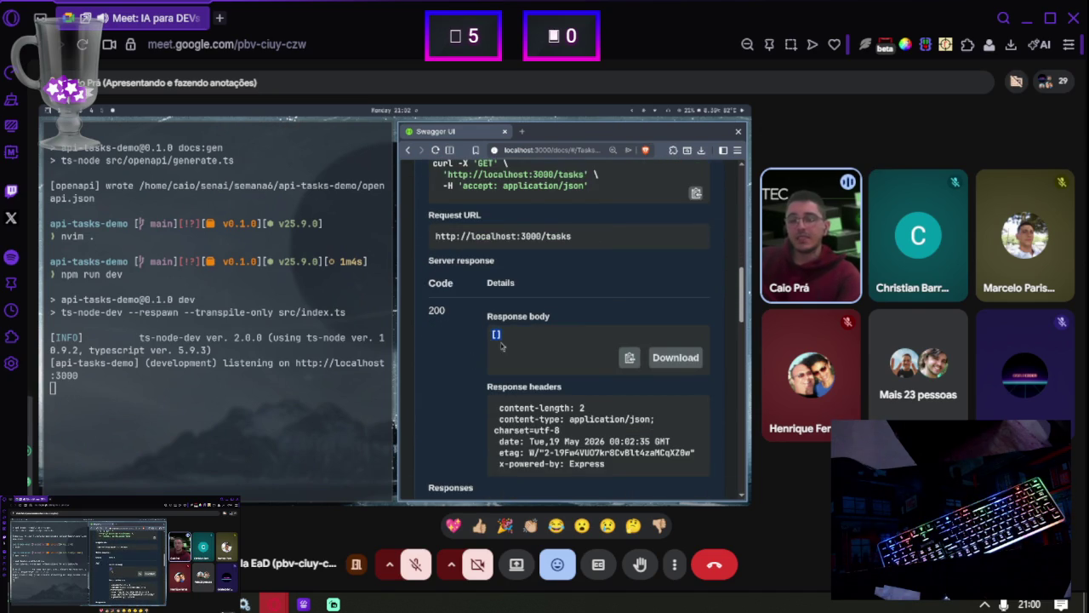
{"action": "scroll", "coordinate": [510, 366], "scroll_direction": "down", "scroll_amount": 3}
{"action": "scroll", "coordinate": [596, 392], "scroll_direction": "down", "scroll_amount": 1}
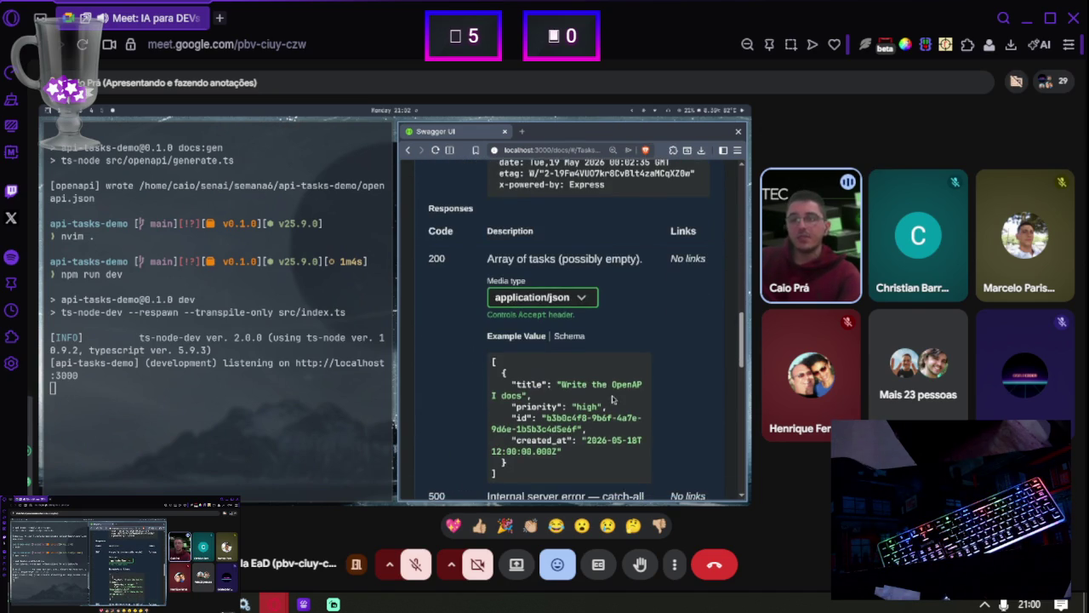
{"action": "scroll", "coordinate": [545, 383], "scroll_direction": "down", "scroll_amount": 1}
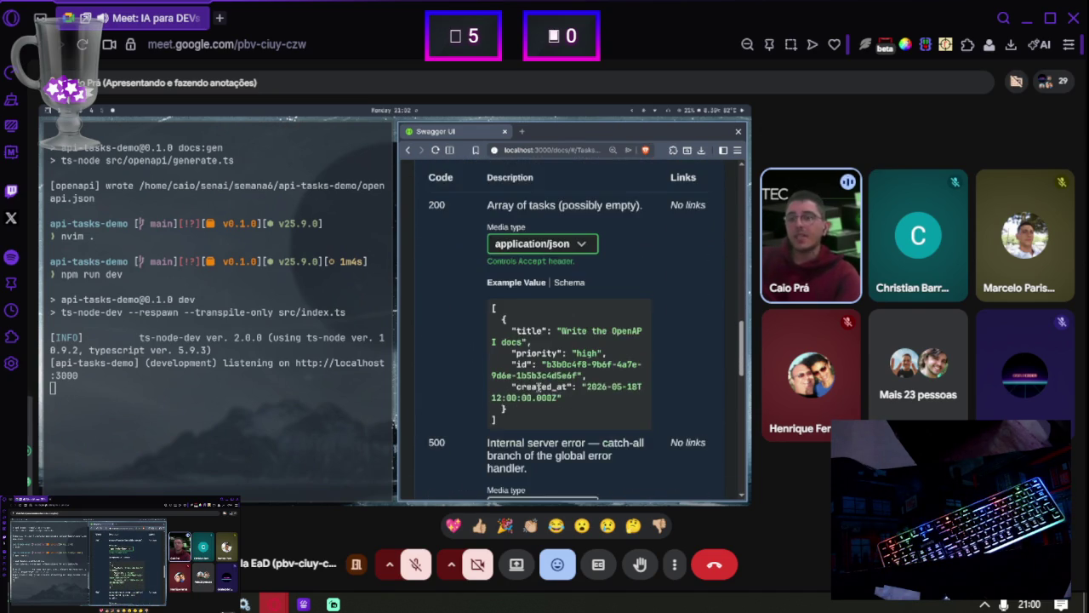
{"action": "mouse_move", "coordinate": [492, 305]}
{"action": "left_mouse_down"}
{"action": "mouse_move", "coordinate": [553, 398]}
{"action": "mouse_move", "coordinate": [534, 426]}
{"action": "left_mouse_up"}
{"action": "left_click", "coordinate": [531, 418]}
{"action": "scroll", "coordinate": [529, 419], "scroll_direction": "down", "scroll_amount": 2}
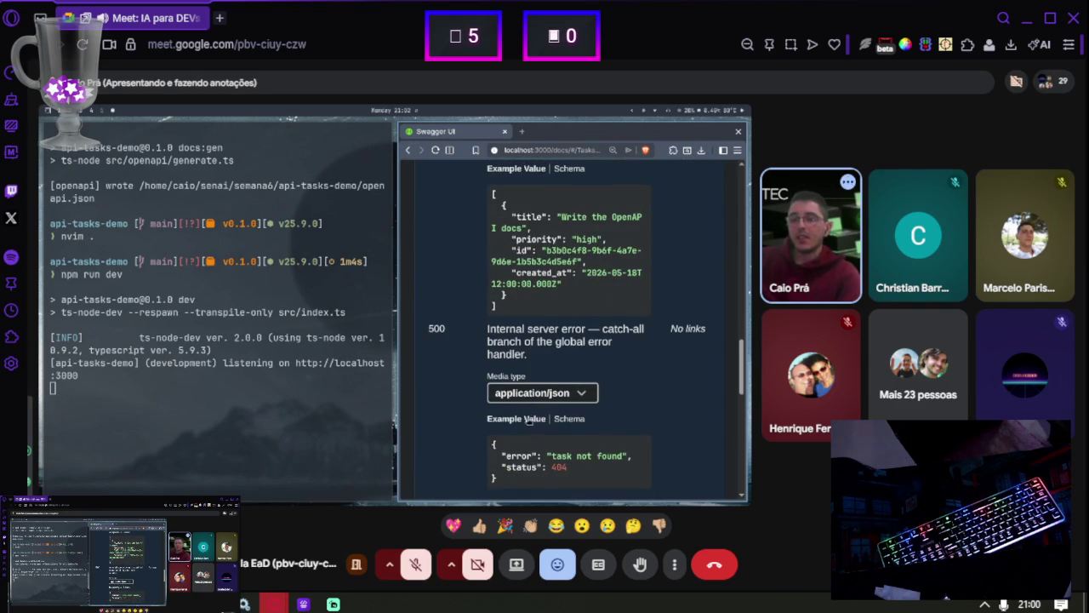
{"action": "left_click_drag", "start_coordinate": [487, 334], "coordinate": [509, 340]}
{"action": "left_click", "coordinate": [534, 474]}
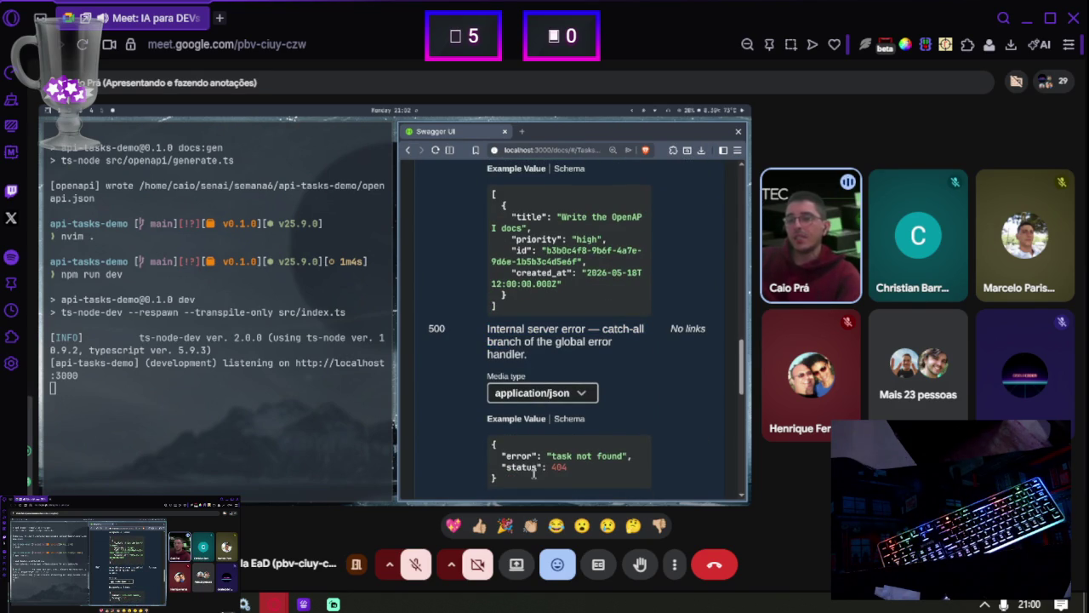
{"action": "left_click_drag", "start_coordinate": [525, 467], "coordinate": [505, 449]}
{"action": "scroll", "coordinate": [528, 460], "scroll_direction": "down", "scroll_amount": 5}
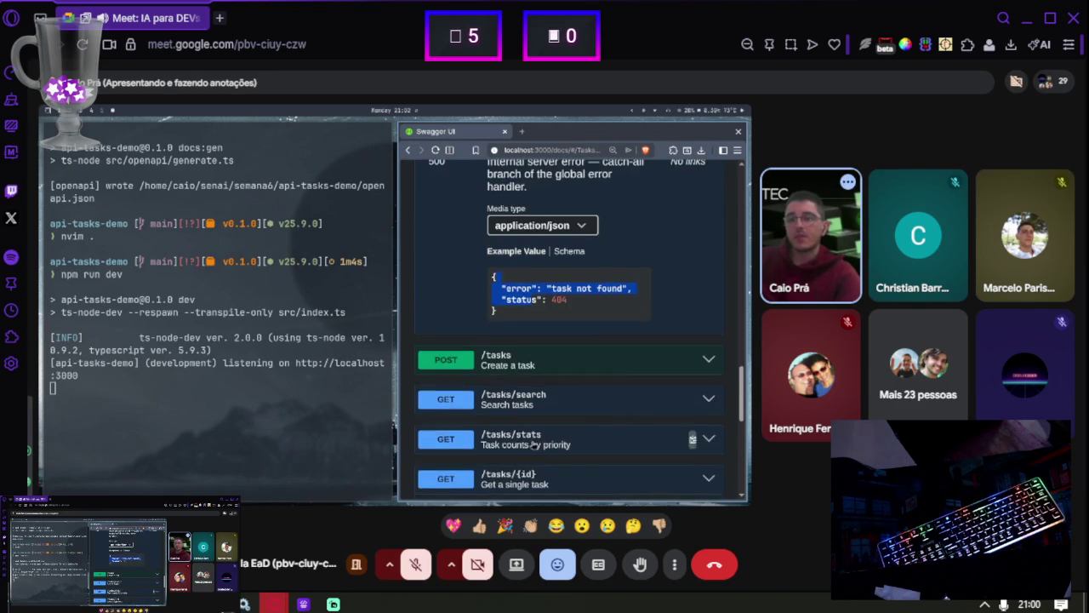
Execute POST /tasks with the sample body to create the 'Write the OpenAPI docs' task
{"action": "left_click", "coordinate": [518, 200]}
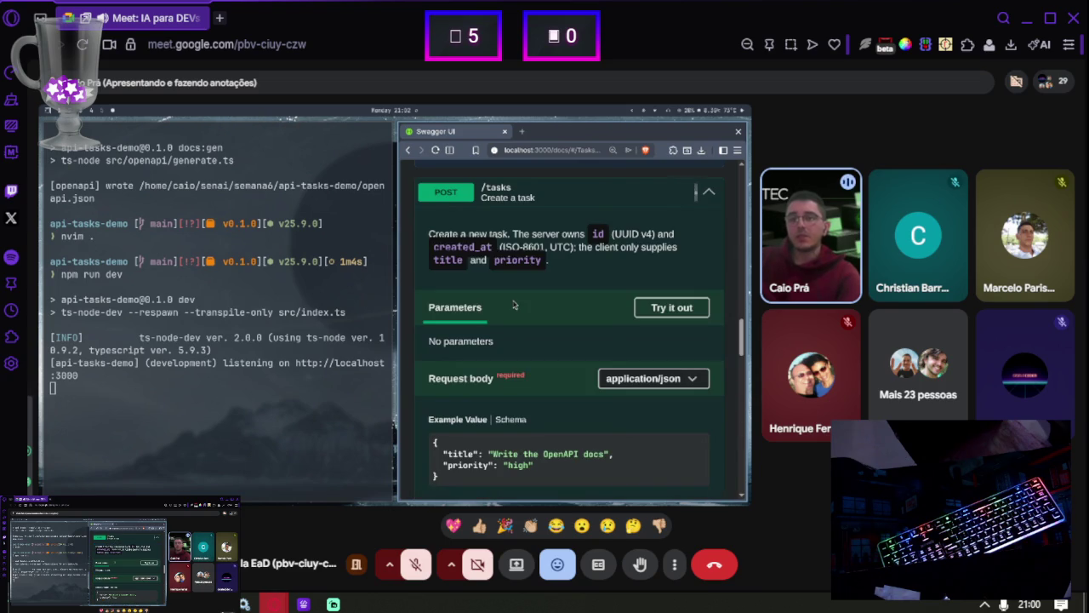
{"action": "scroll", "coordinate": [588, 247], "scroll_direction": "up", "scroll_amount": 2}
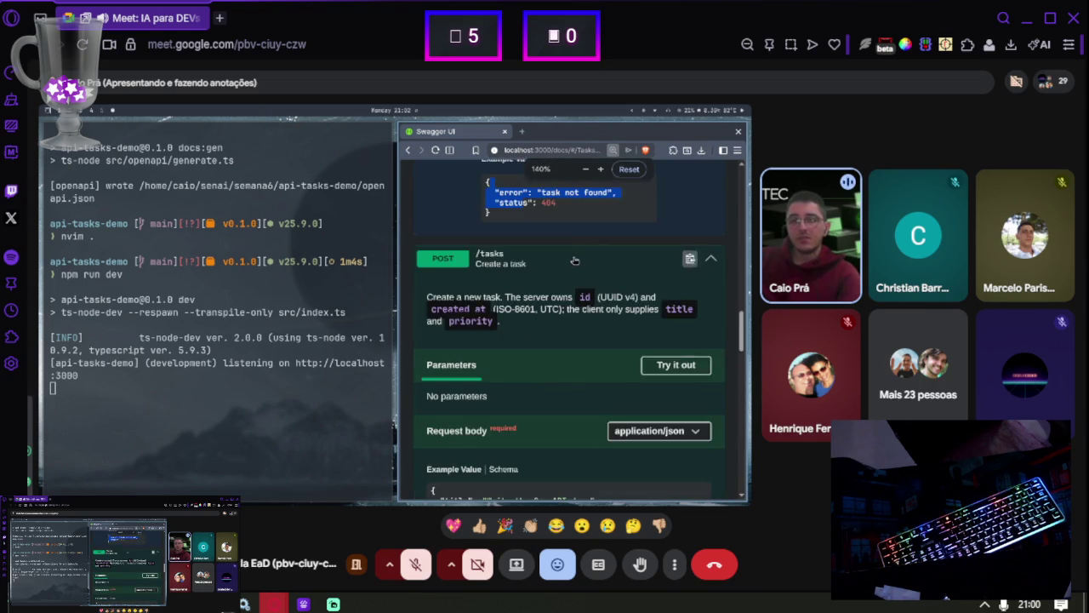
{"action": "left_click", "coordinate": [576, 344]}
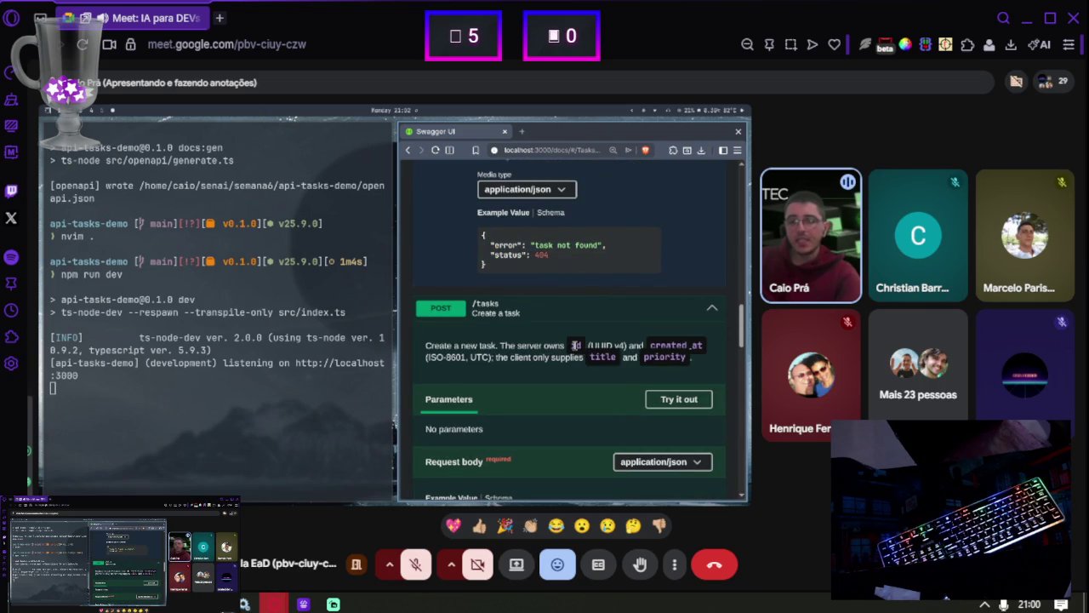
{"action": "left_click", "coordinate": [513, 355]}
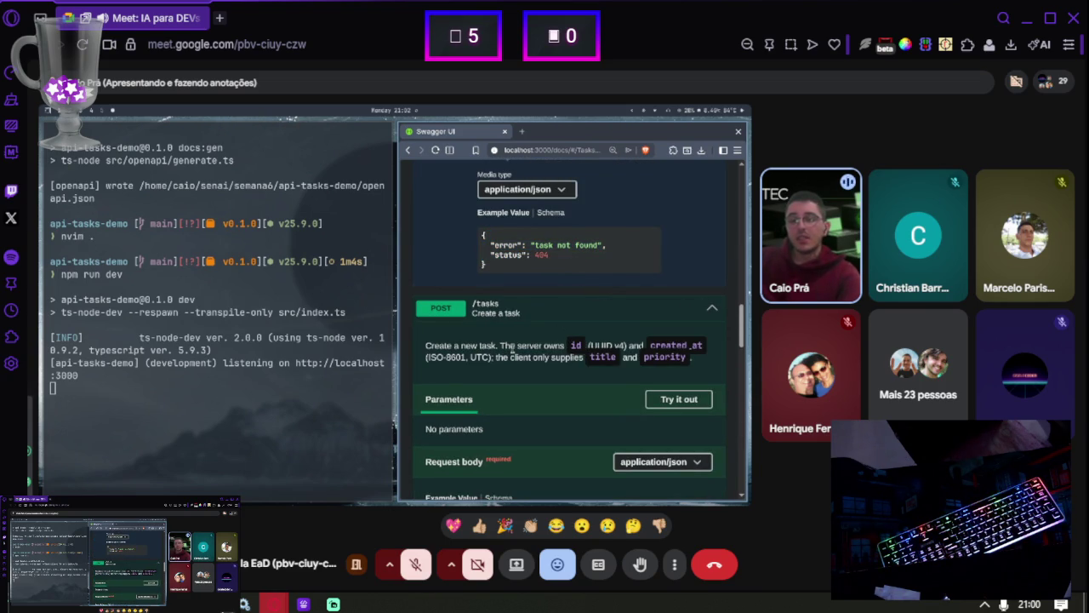
{"action": "double_click", "coordinate": [558, 346]}
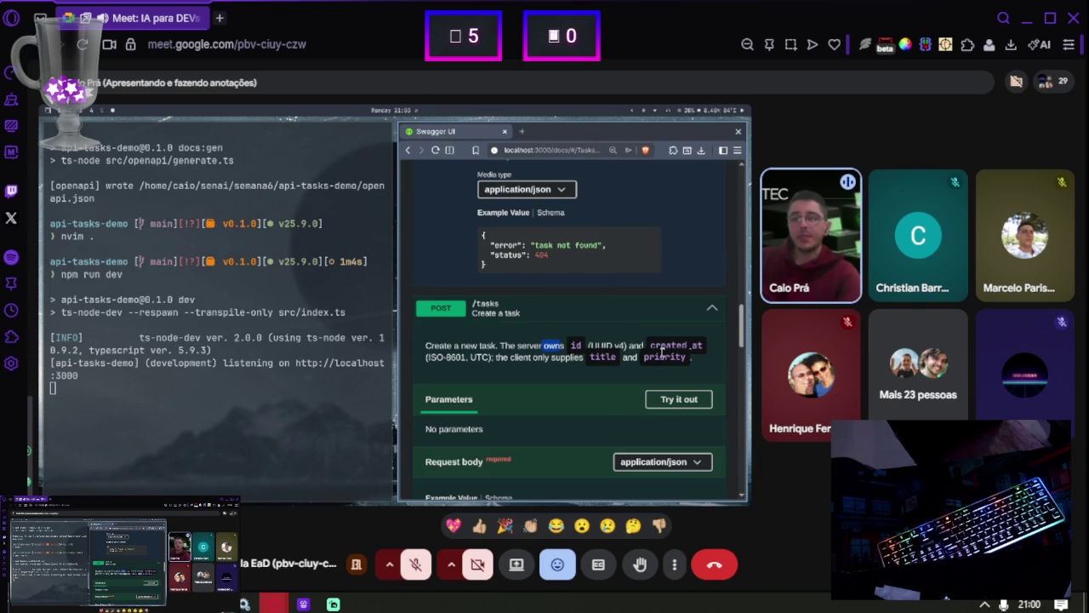
{"action": "scroll", "coordinate": [504, 361], "scroll_direction": "down", "scroll_amount": 2}
{"action": "left_click", "coordinate": [679, 284]}
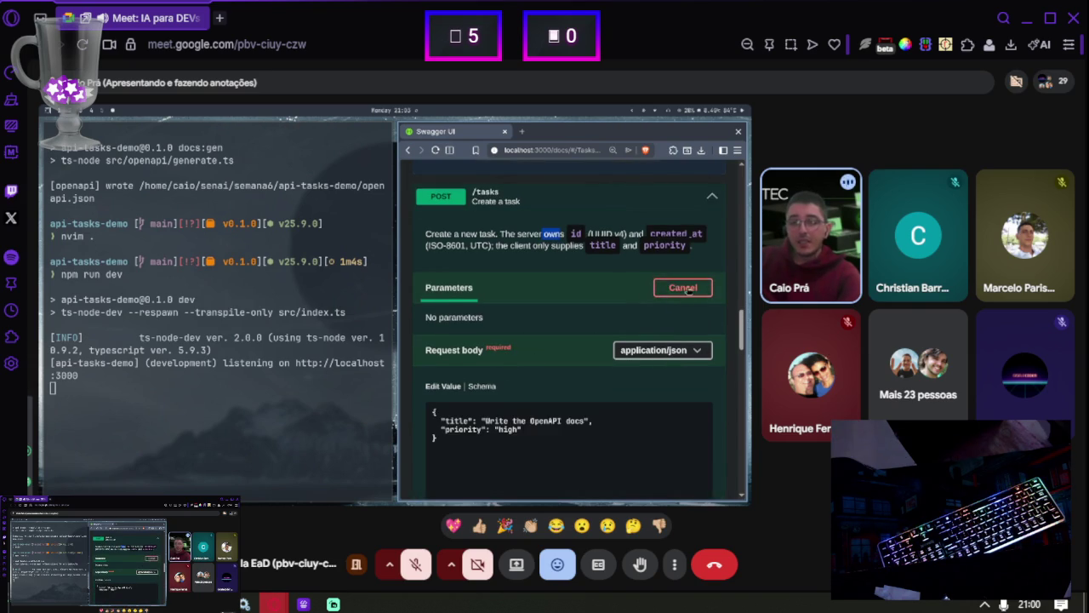
{"action": "scroll", "coordinate": [461, 299], "scroll_direction": "down", "scroll_amount": 2}
{"action": "left_click", "coordinate": [518, 318]}
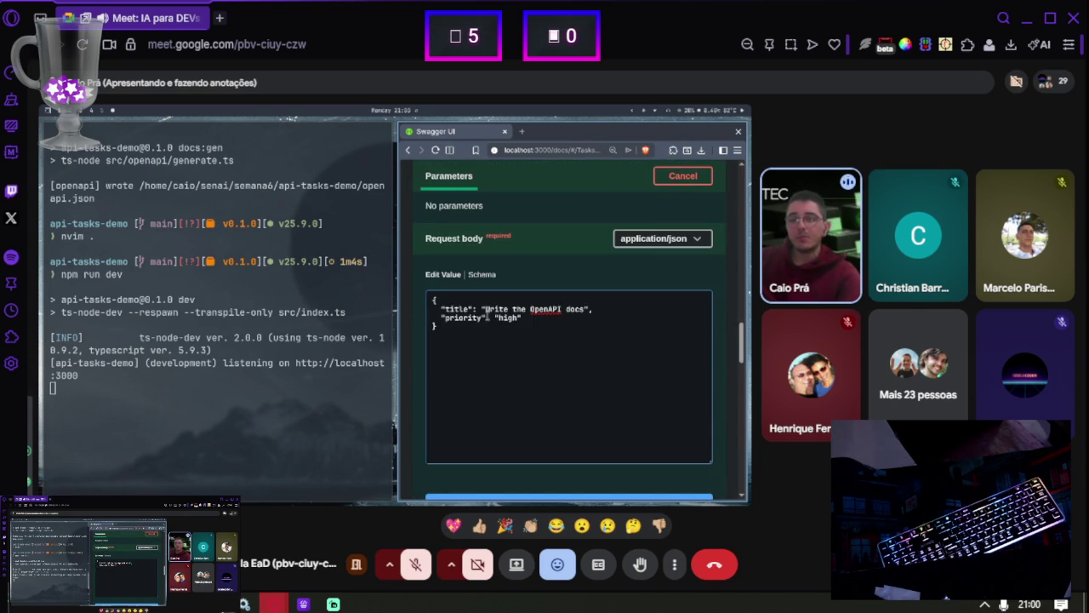
{"action": "scroll", "coordinate": [494, 306], "scroll_direction": "down", "scroll_amount": 8}
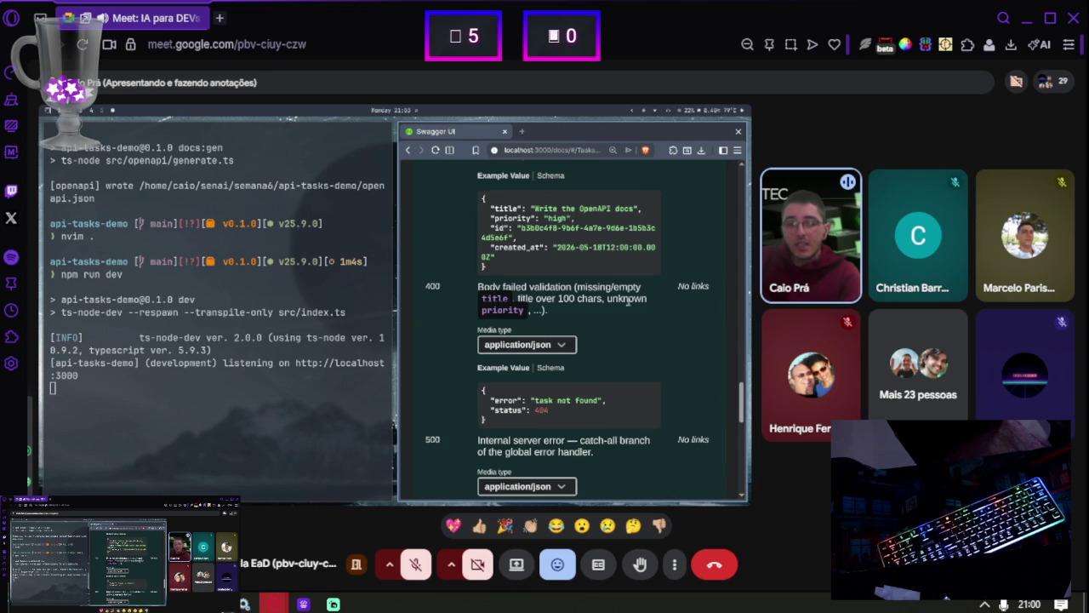
{"action": "scroll", "coordinate": [624, 299], "scroll_direction": "up", "scroll_amount": 8}
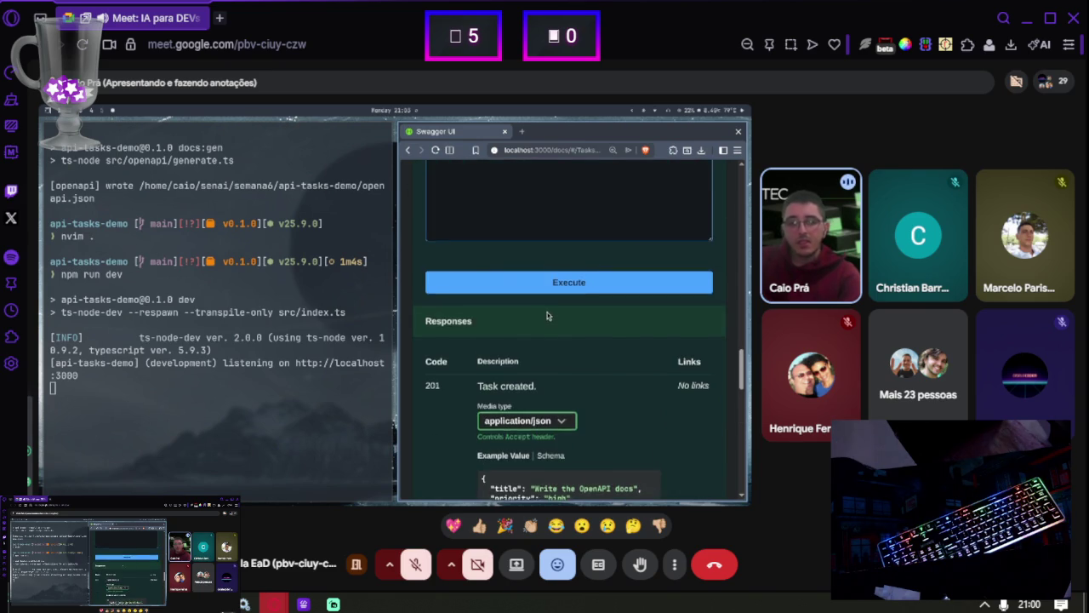
{"action": "left_click", "coordinate": [581, 452]}
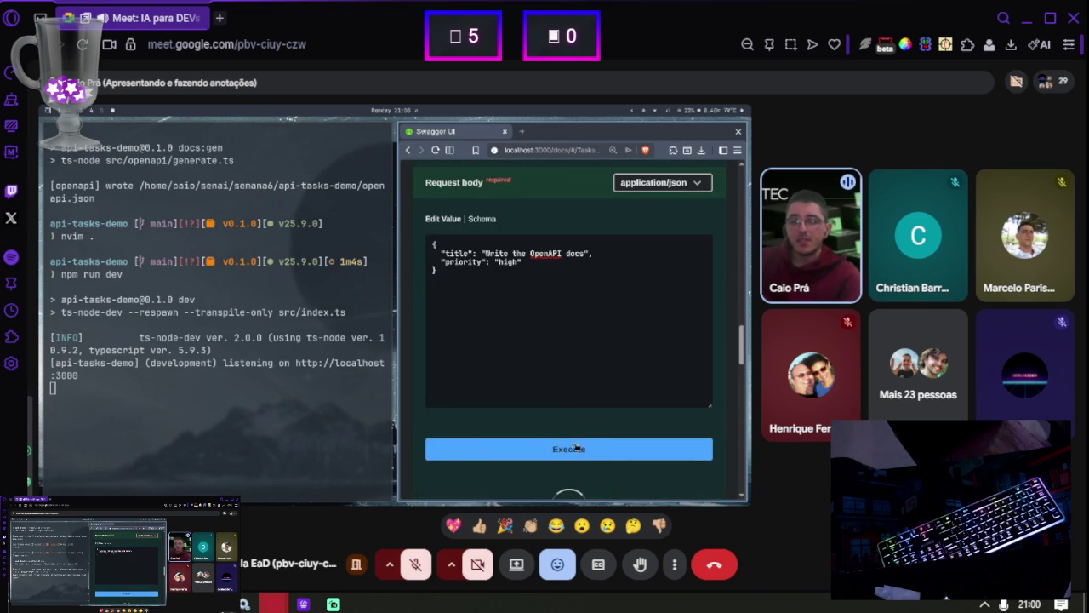
Scroll through the 201 response and listed tasks down to the Schemas section
{"action": "scroll", "coordinate": [544, 358], "scroll_direction": "down", "scroll_amount": 2}
{"action": "scroll", "coordinate": [519, 324], "scroll_direction": "down", "scroll_amount": 5}
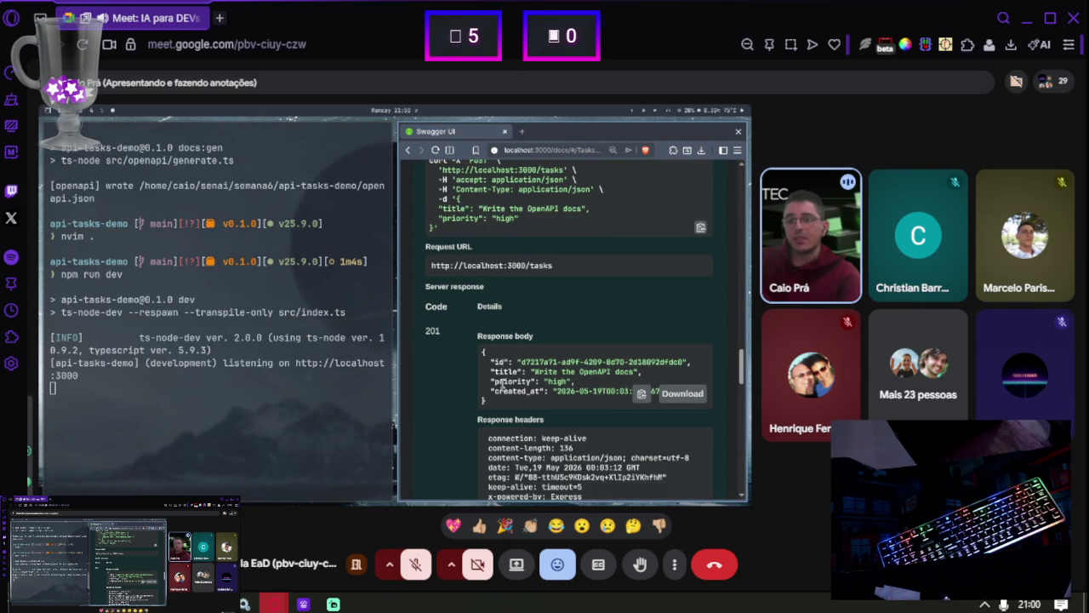
{"action": "scroll", "coordinate": [506, 381], "scroll_direction": "down", "scroll_amount": 6}
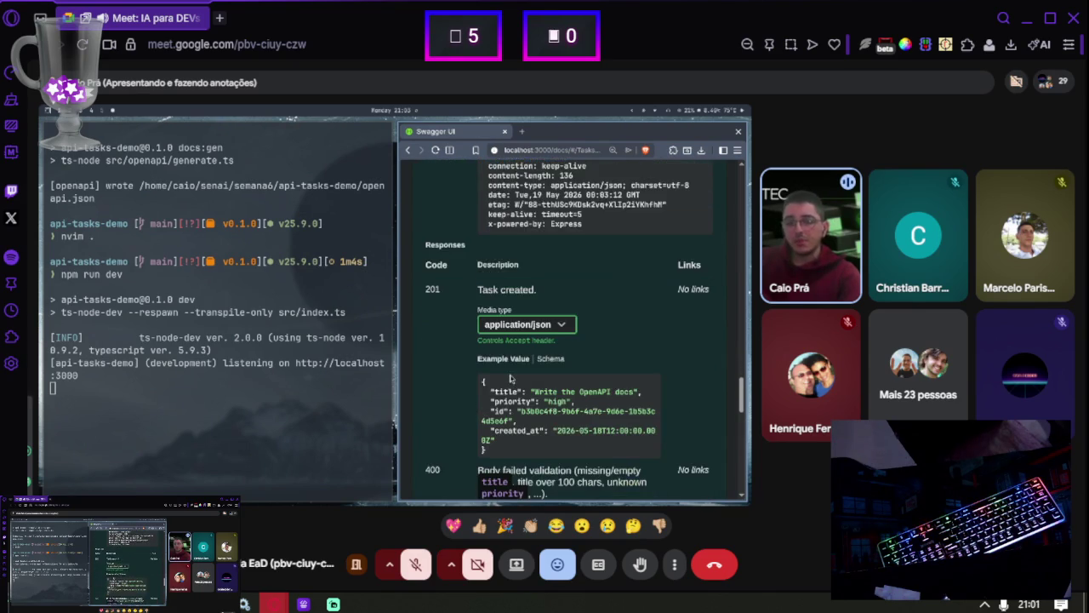
{"action": "scroll", "coordinate": [531, 364], "scroll_direction": "down", "scroll_amount": 5}
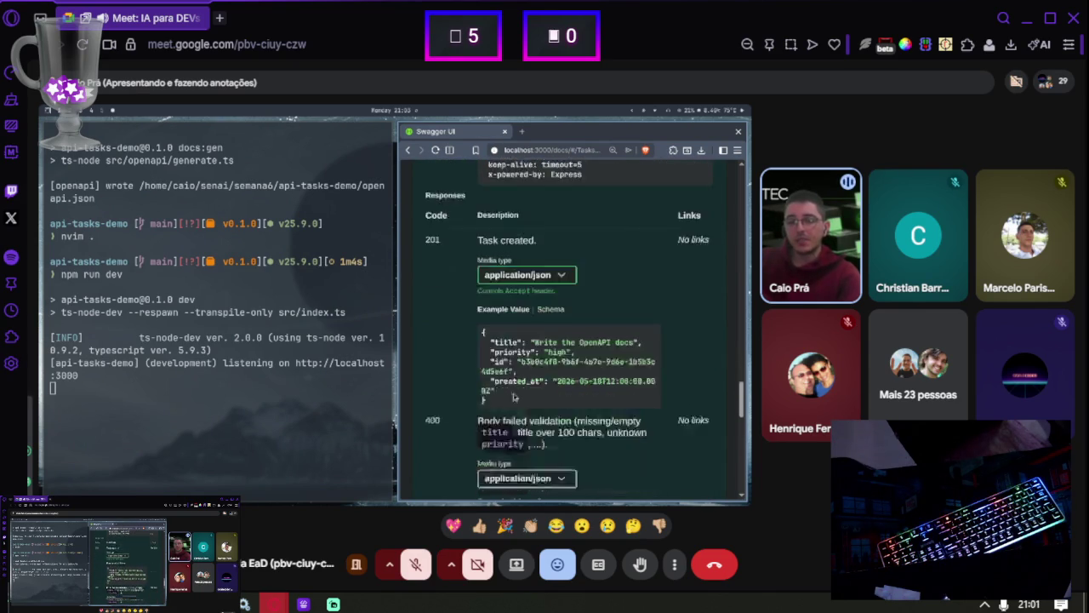
{"action": "scroll", "coordinate": [582, 367], "scroll_direction": "down", "scroll_amount": 1}
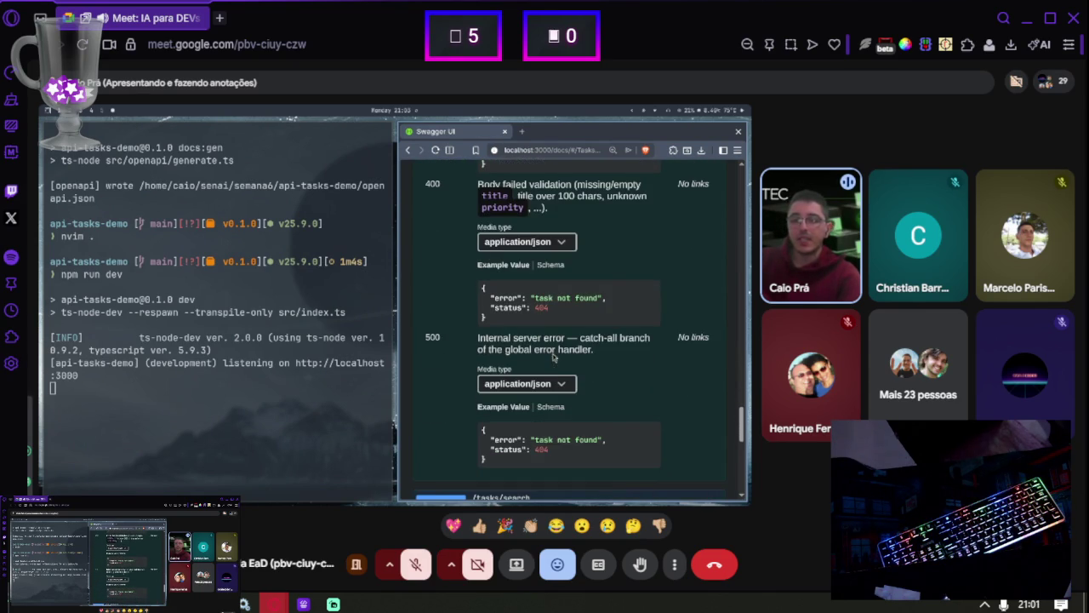
{"action": "scroll", "coordinate": [559, 383], "scroll_direction": "up", "scroll_amount": 10}
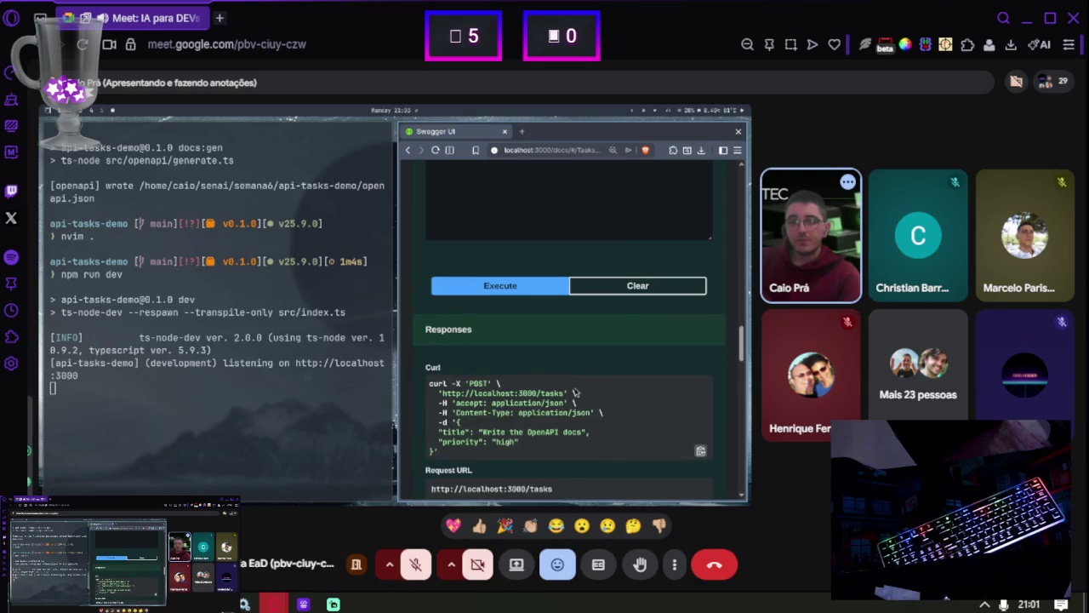
{"action": "scroll", "coordinate": [560, 381], "scroll_direction": "up", "scroll_amount": 10}
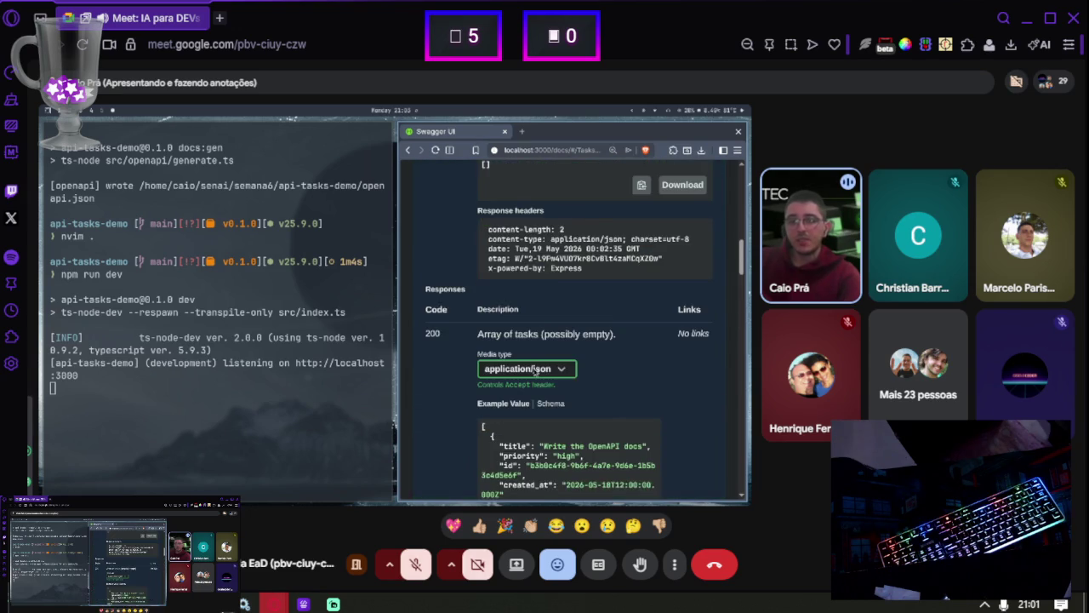
{"action": "scroll", "coordinate": [591, 298], "scroll_direction": "up", "scroll_amount": 3}
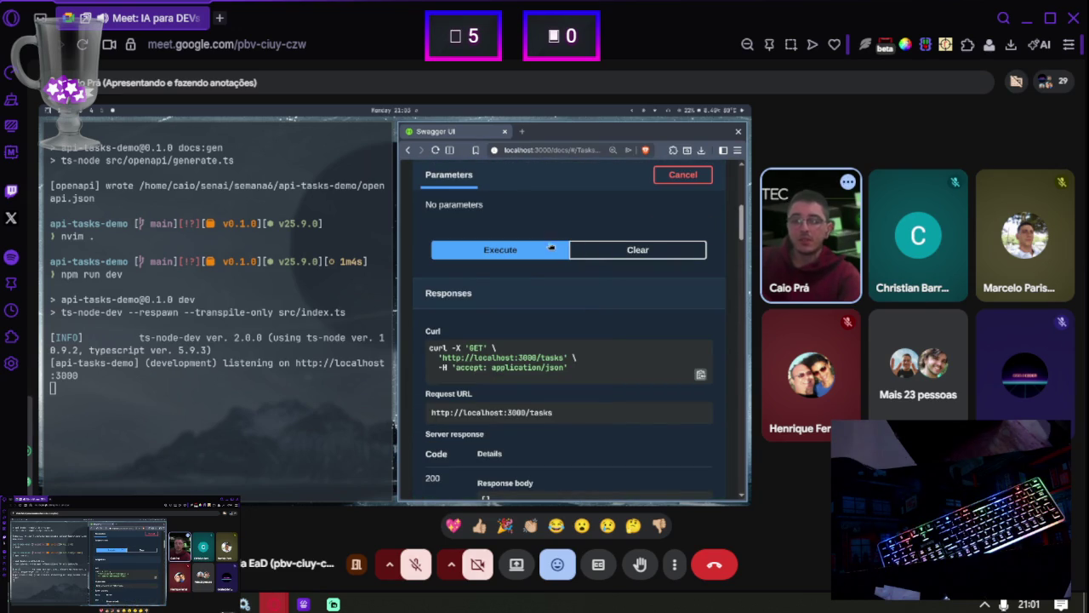
{"action": "scroll", "coordinate": [585, 306], "scroll_direction": "down", "scroll_amount": 5}
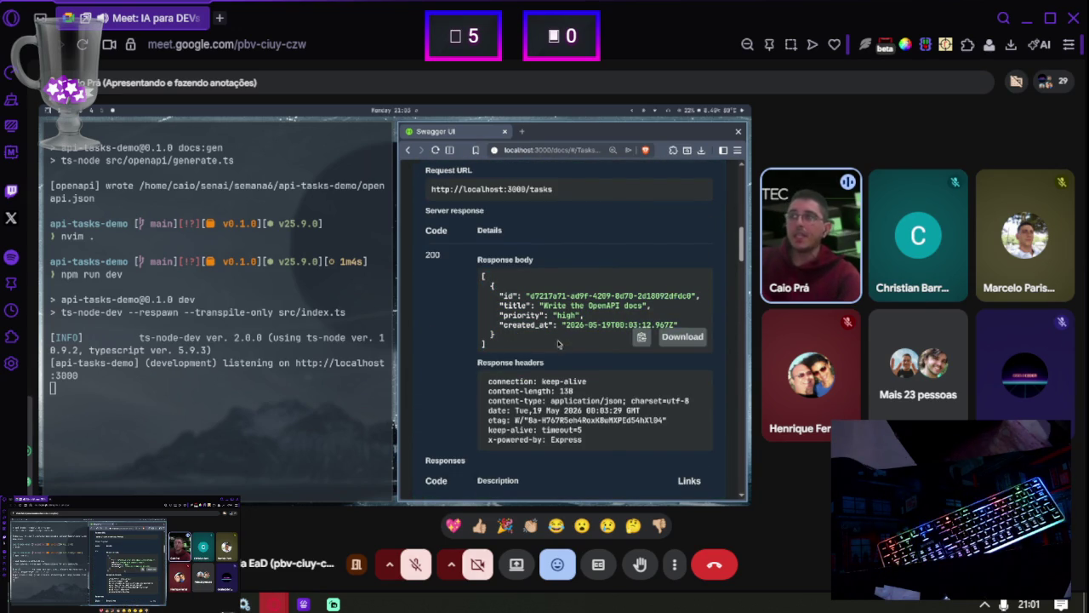
{"action": "scroll", "coordinate": [578, 388], "scroll_direction": "down", "scroll_amount": 10}
{"action": "scroll", "coordinate": [578, 388], "scroll_direction": "down", "scroll_amount": 10}
{"action": "scroll", "coordinate": [578, 380], "scroll_direction": "up", "scroll_amount": 3}
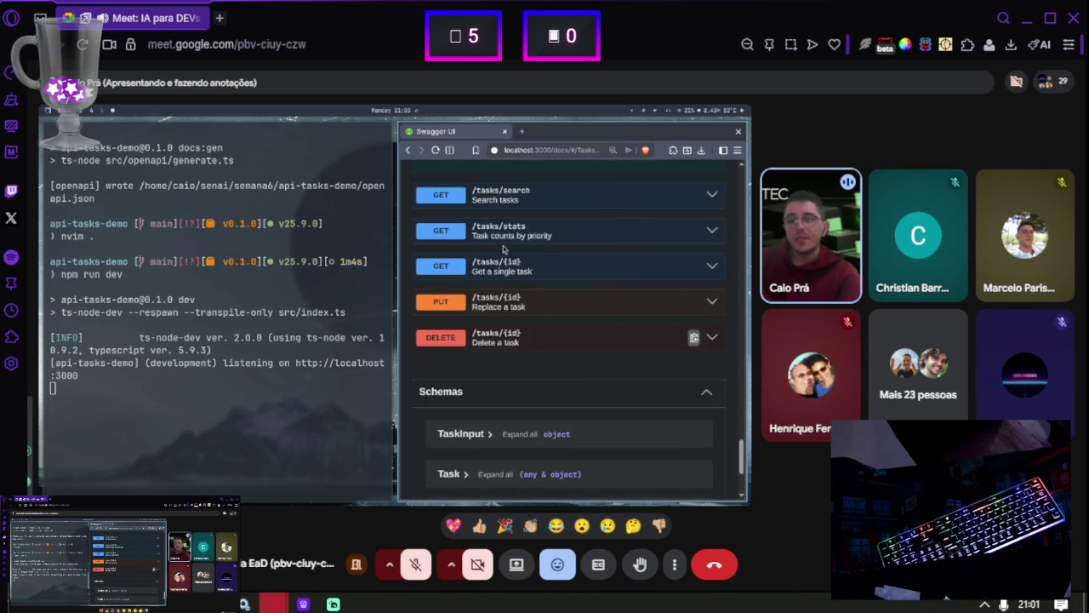
Expand TaskInput to show its priority enum (low, med, high) and the title example
{"action": "scroll", "coordinate": [518, 331], "scroll_direction": "down", "scroll_amount": 3}
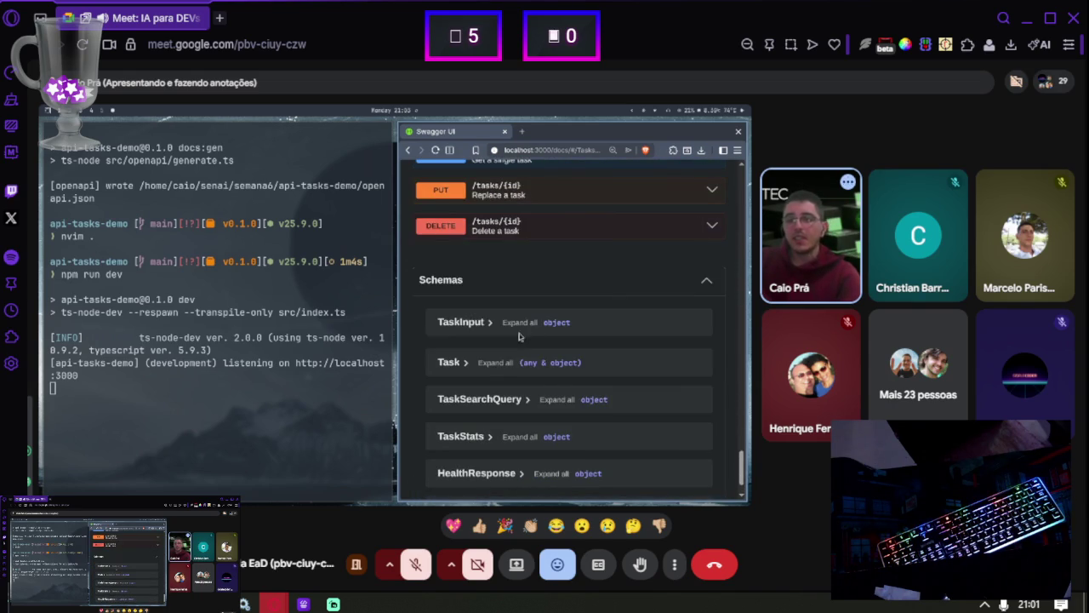
{"action": "left_click", "coordinate": [460, 321]}
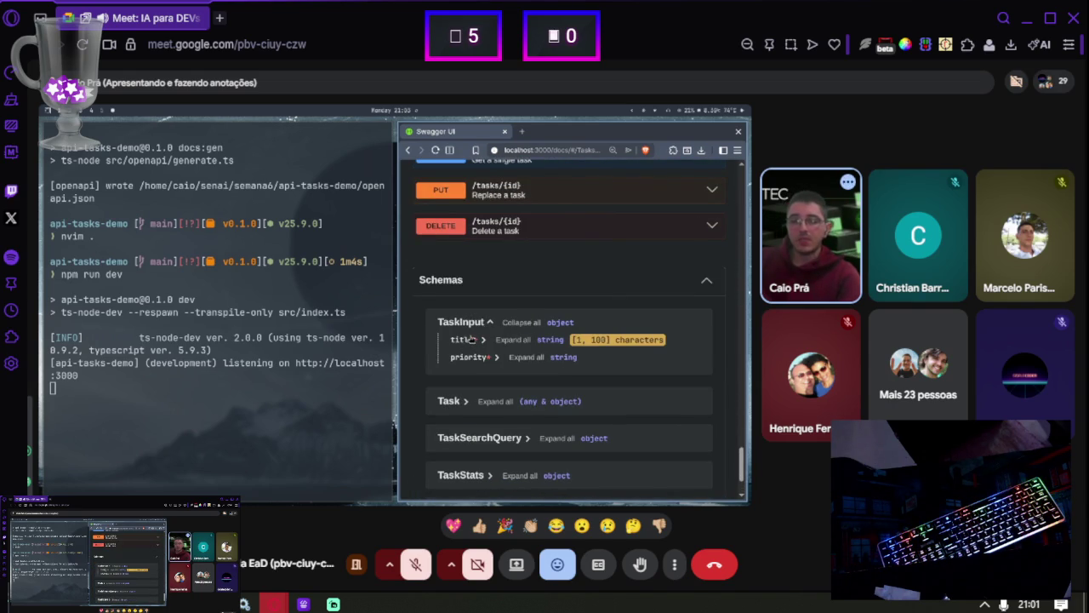
{"action": "scroll", "coordinate": [471, 339], "scroll_direction": "down", "scroll_amount": 1}
{"action": "left_click", "coordinate": [470, 303]}
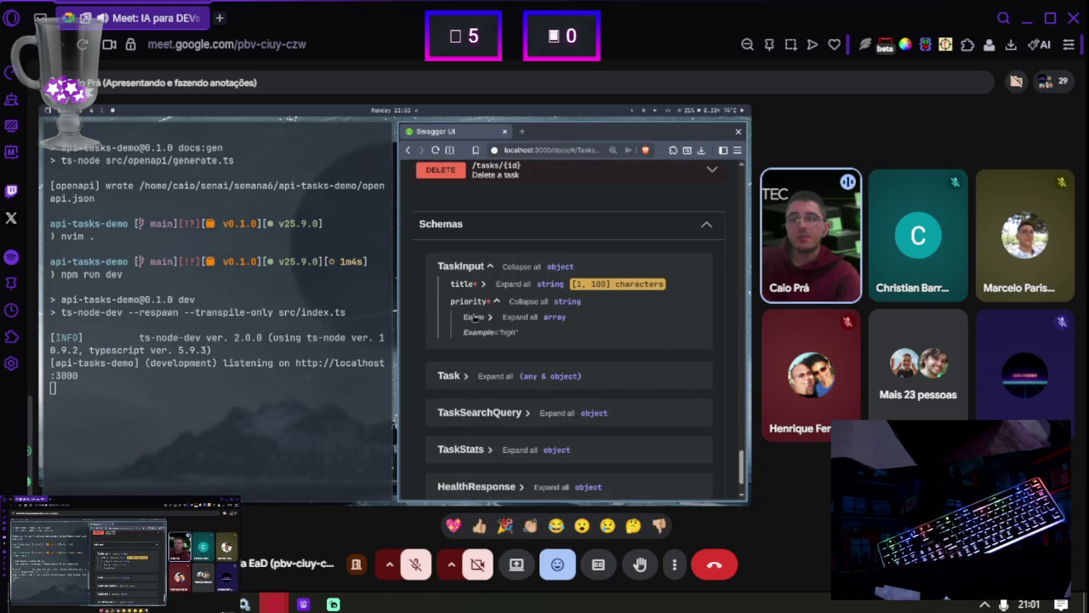
{"action": "left_click", "coordinate": [474, 316]}
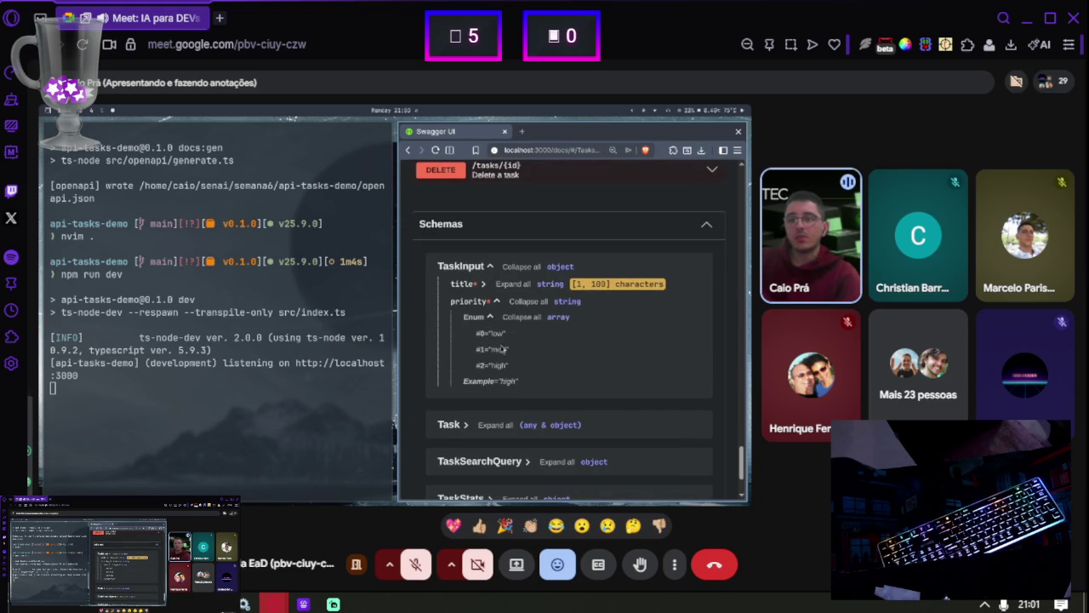
{"action": "left_click", "coordinate": [460, 285]}
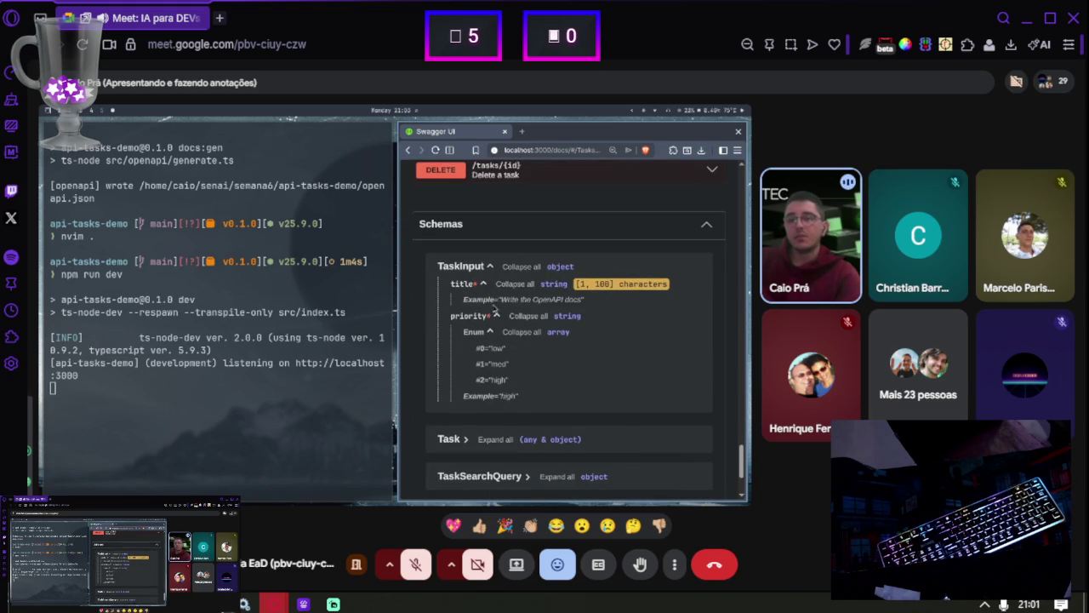
{"action": "left_click_drag", "start_coordinate": [483, 299], "coordinate": [545, 311]}
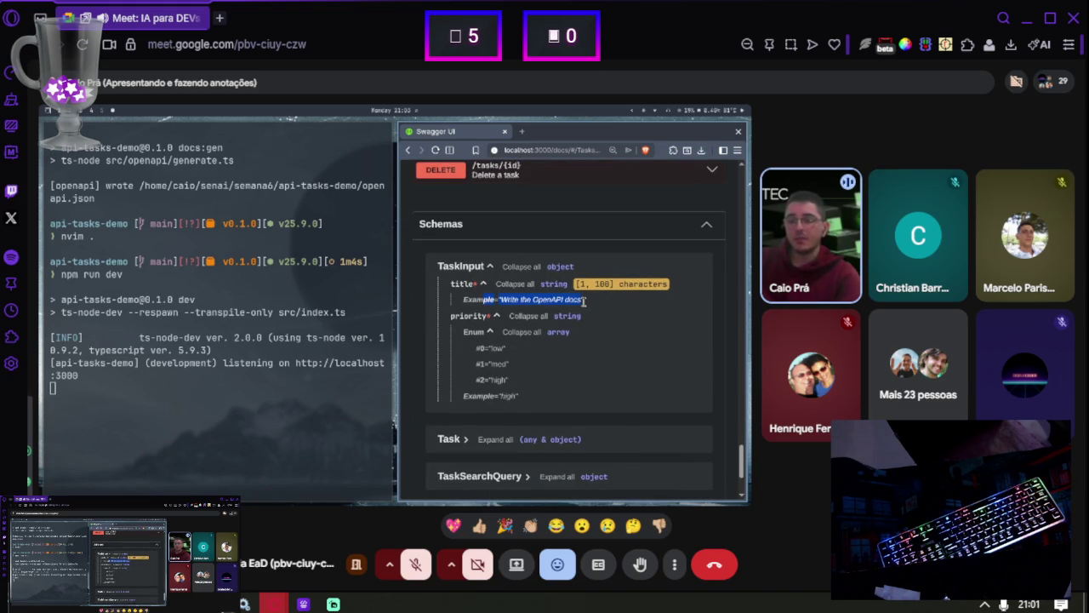
Expand the TaskStats schema, then close the Swagger UI window
{"action": "scroll", "coordinate": [527, 340], "scroll_direction": "down", "scroll_amount": 3}
{"action": "left_click", "coordinate": [460, 379]}
{"action": "scroll", "coordinate": [480, 434], "scroll_direction": "down", "scroll_amount": 1}
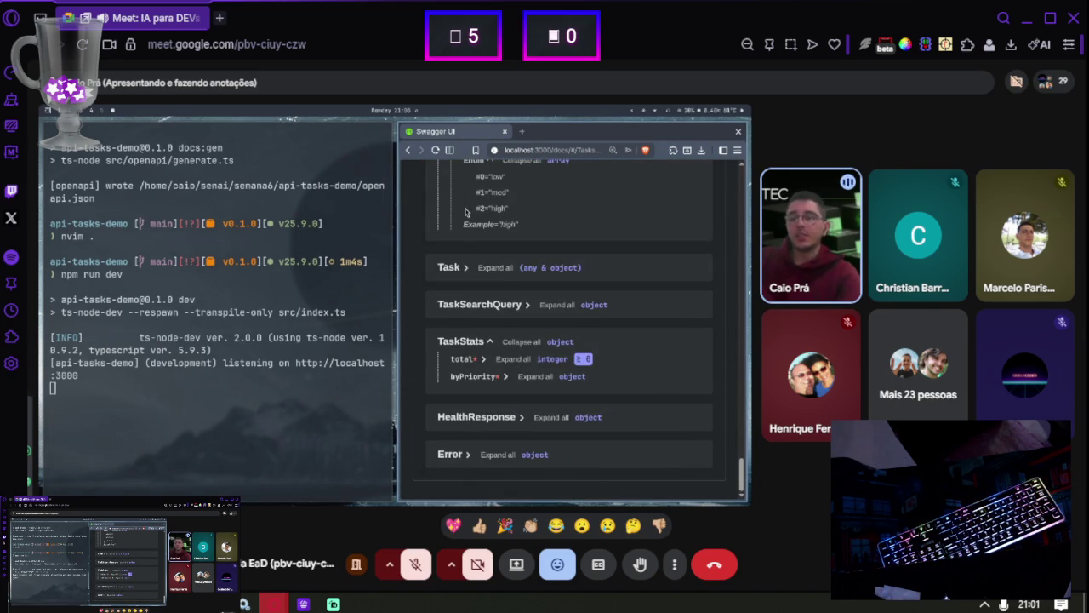
{"action": "key", "text": "ctrl+w"}
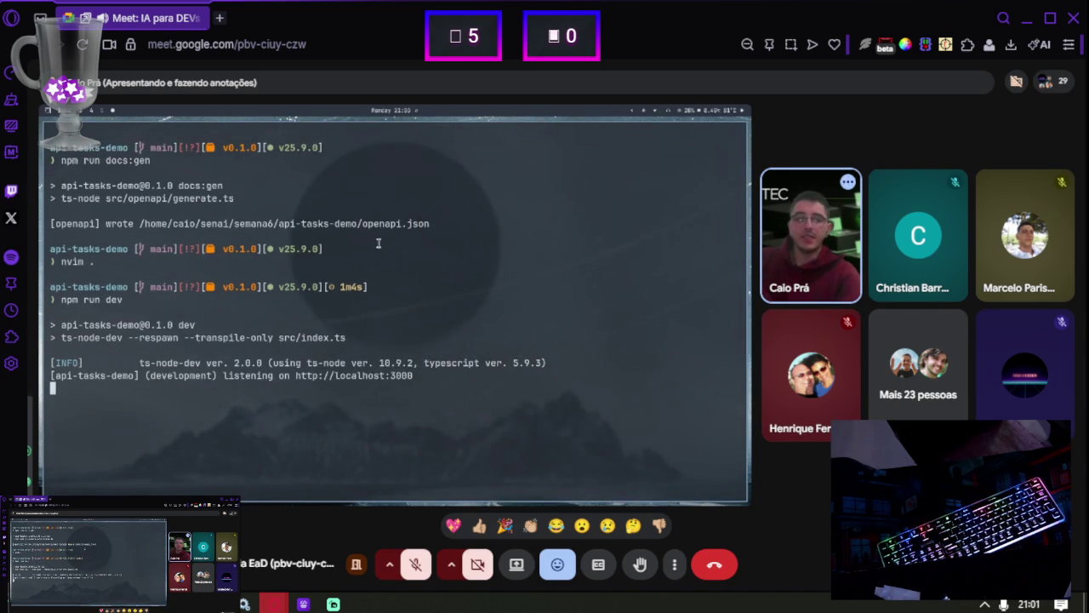
Stop the dev server and open src/routes/tasks.ts in Neovim via nvim
{"action": "key", "text": "ctrl+c"}
{"action": "type", "text": "nvim ."}
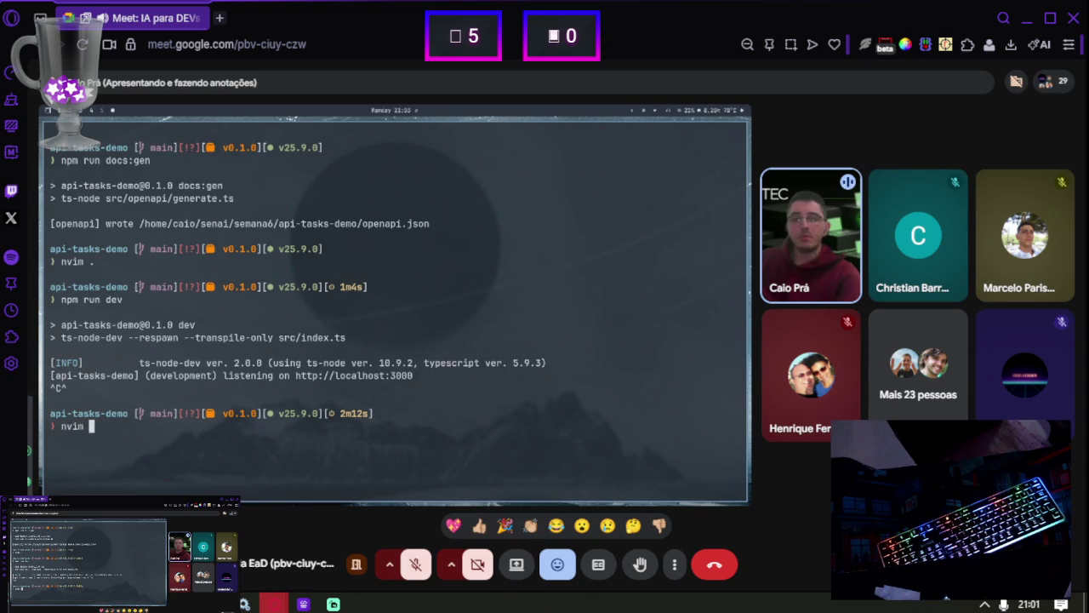
{"action": "key", "text": "Return"}
{"action": "key", "text": "j"}
{"action": "key", "text": "j"}
{"action": "key", "text": "j"}
{"action": "key", "text": "Return"}
{"action": "key", "text": "j"}
{"action": "key", "text": "j"}
{"action": "key", "text": "j"}
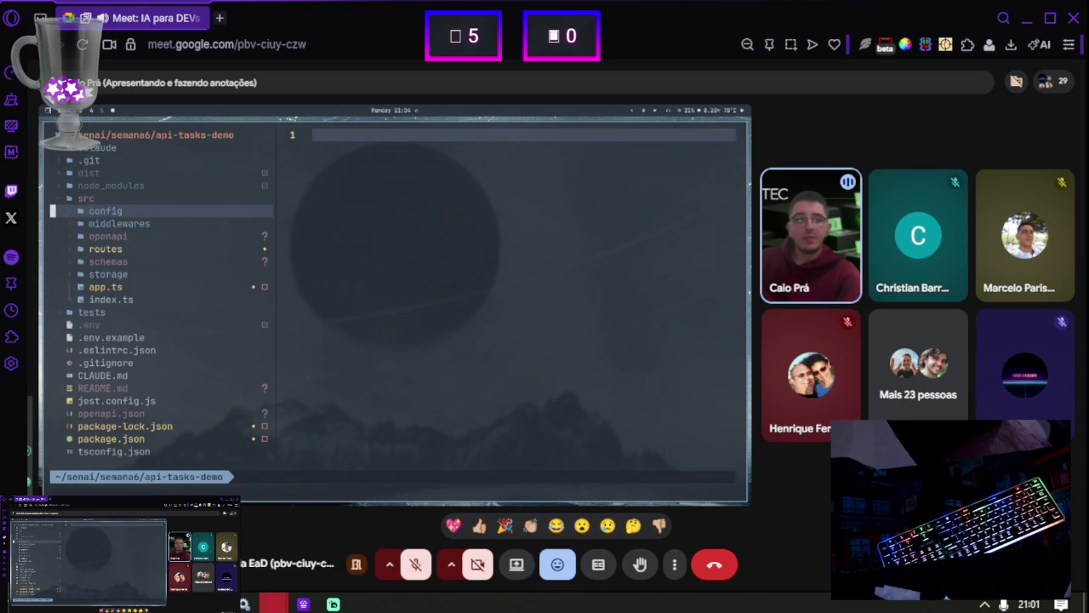
{"action": "key", "text": "j"}
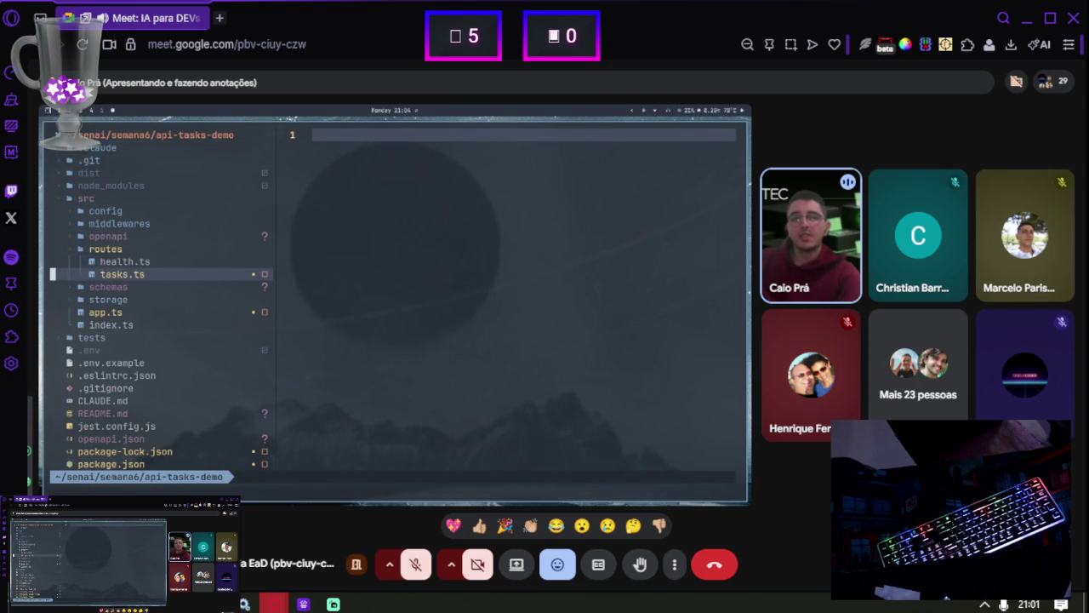
{"action": "key", "text": "Return"}
Page through tasks.ts to the GET /:id, POST and PUT route handlers
{"action": "key", "text": "ctrl+d"}
{"action": "key", "text": "ctrl+d"}
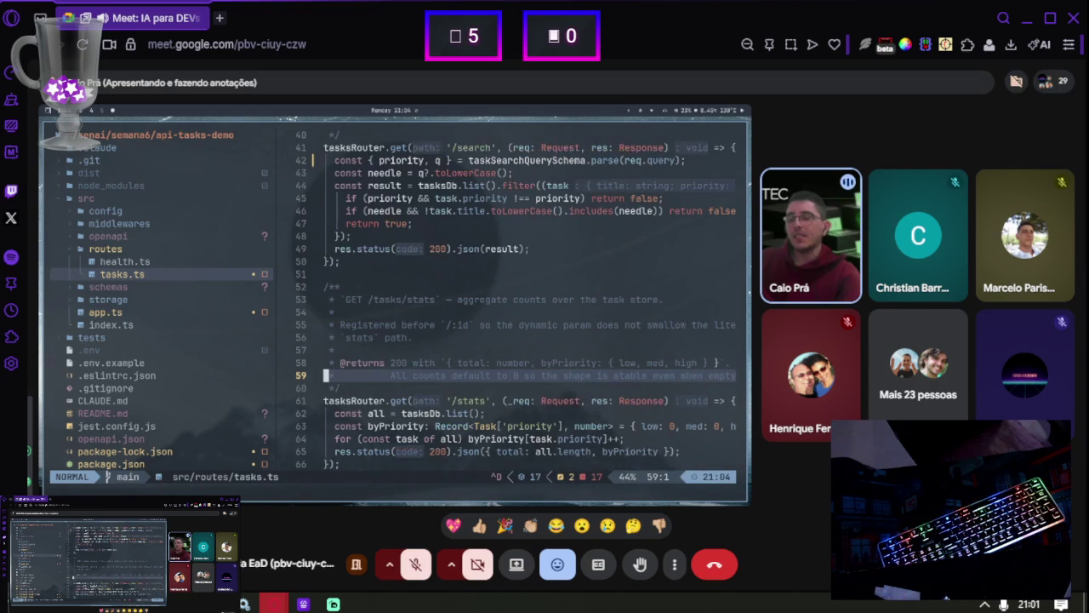
{"action": "key", "text": "ctrl+d"}
{"action": "key", "text": "ctrl+d"}
{"action": "key", "text": "k"}
{"action": "key", "text": "k"}
{"action": "key", "text": "k"}
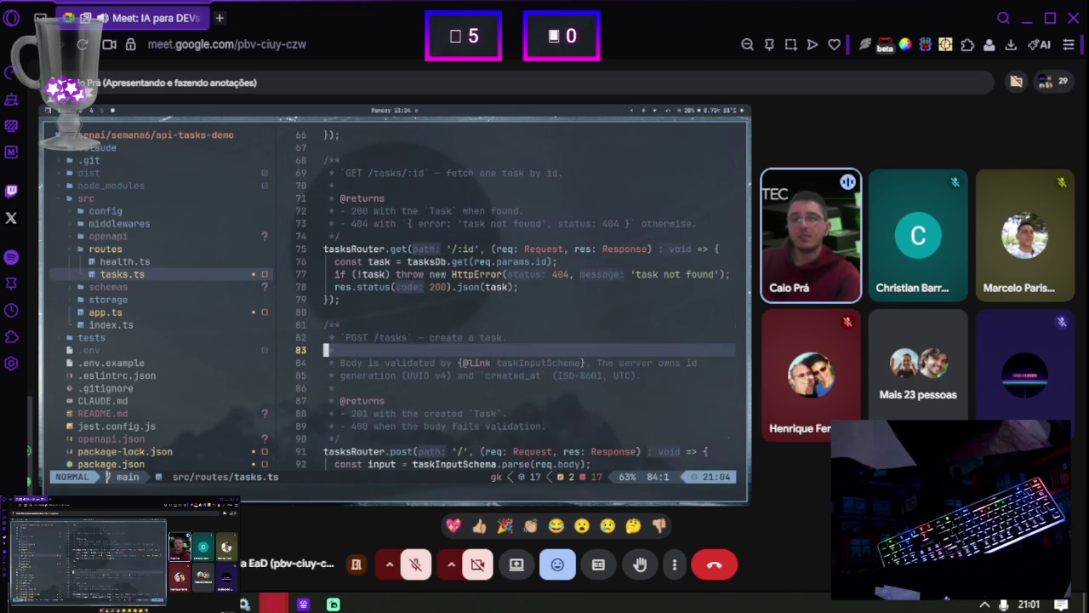
{"action": "key", "text": "w"}
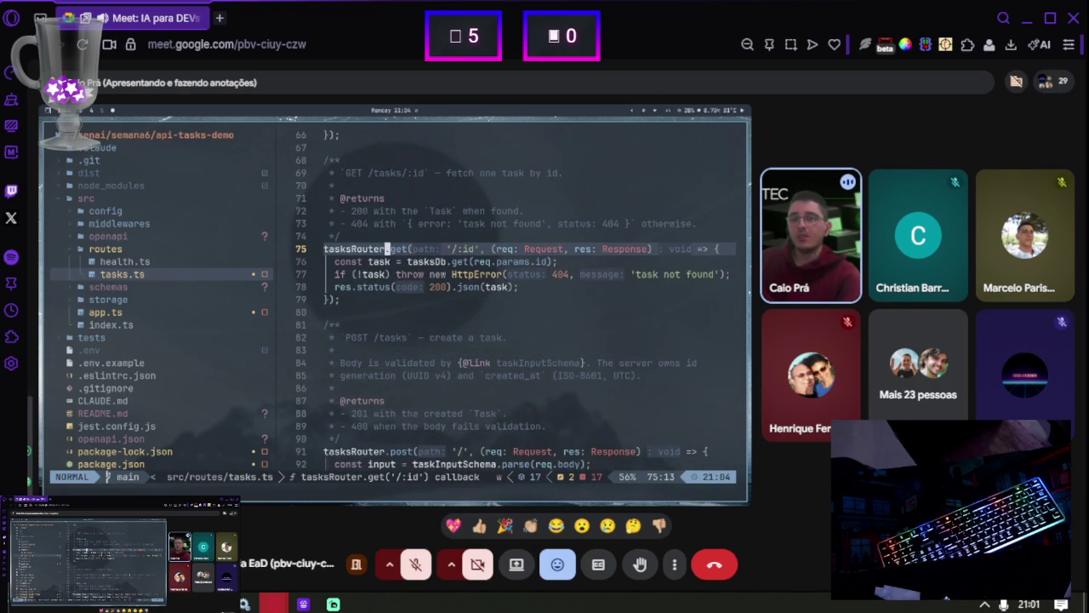
{"action": "key", "text": "j"}
{"action": "key", "text": "j"}
{"action": "key", "text": "j"}
{"action": "key", "text": "j"}
{"action": "key", "text": "j"}
{"action": "key", "text": "j"}
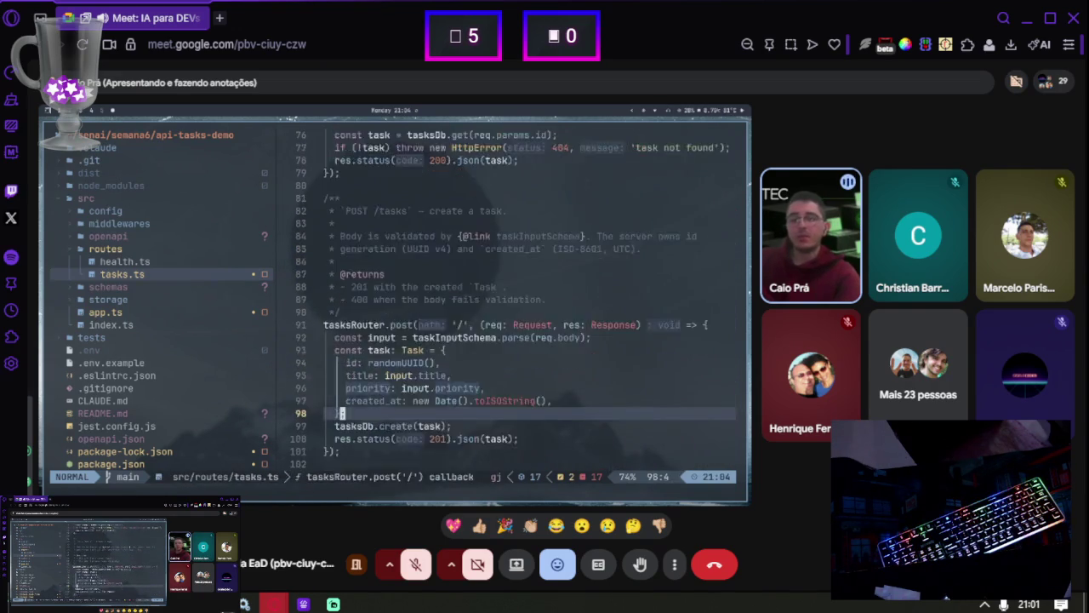
{"action": "key", "text": "ctrl+h"}
Open registry.ts and generate.ts from the openapi folder in the file tree
{"action": "key", "text": "h"}
{"action": "key", "text": "l"}
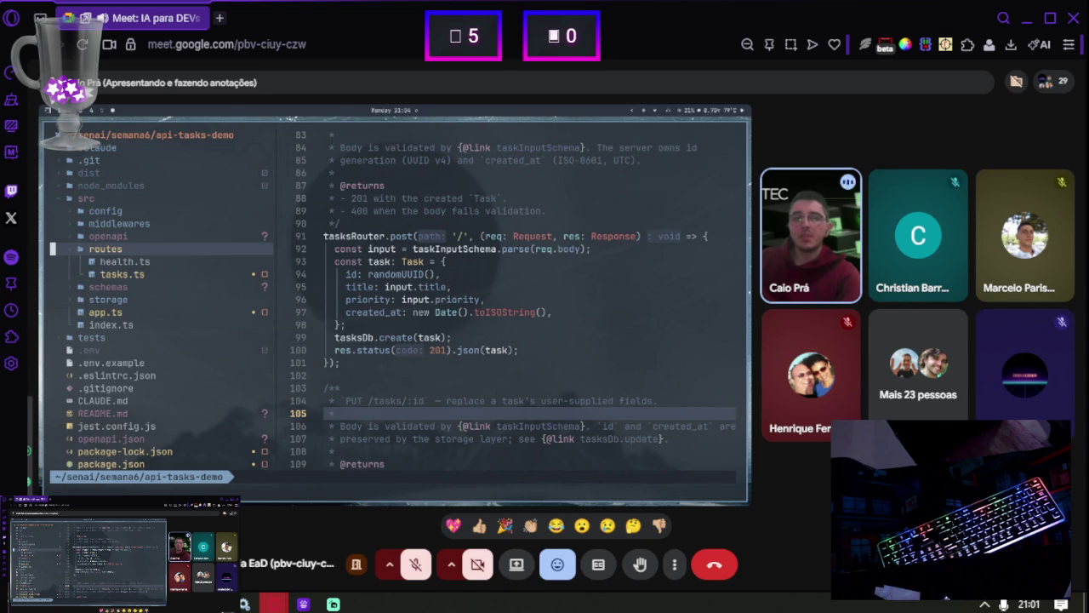
{"action": "key", "text": "k"}
{"action": "key", "text": "l"}
{"action": "key", "text": "j"}
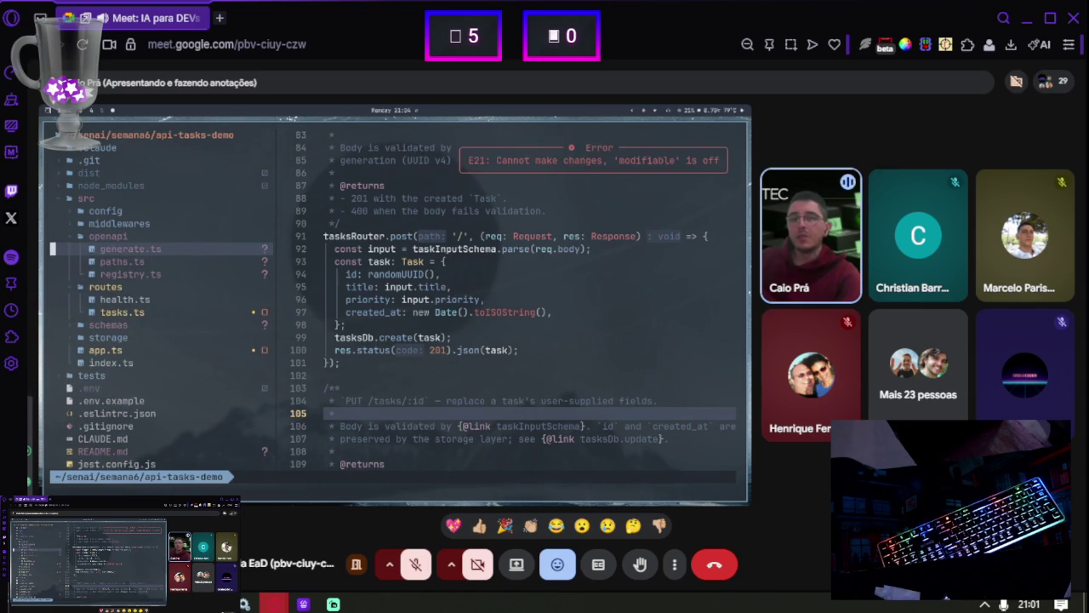
{"action": "key", "text": "j"}
{"action": "key", "text": "j"}
{"action": "key", "text": "l"}
{"action": "key", "text": "ctrl+h"}
{"action": "key", "text": "k"}
{"action": "key", "text": "k"}
{"action": "key", "text": "l"}
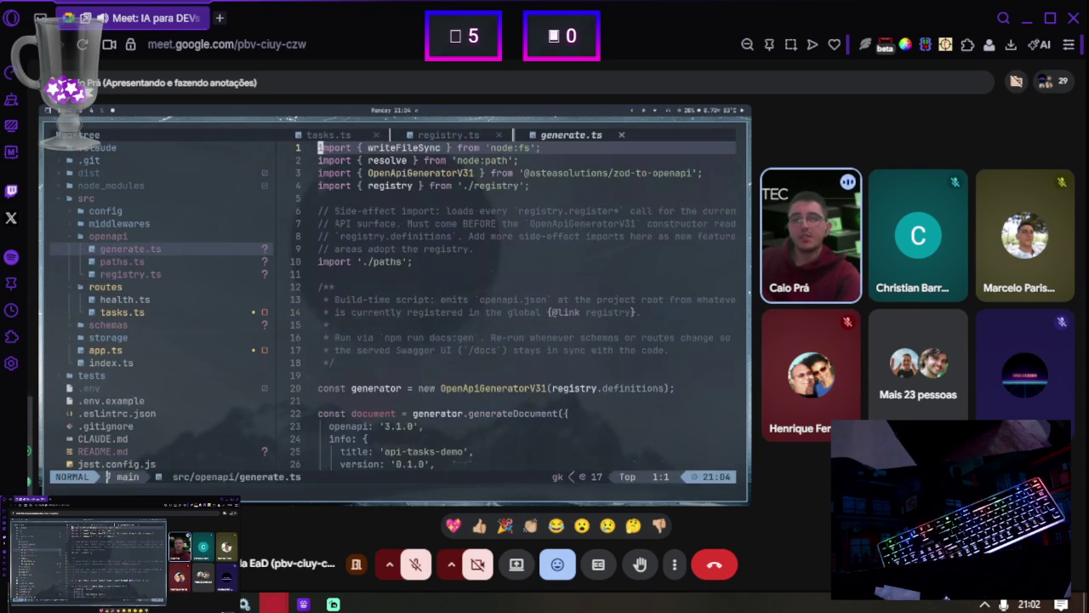
Open paths.ts and read through the Error schema and health path registrations down to /tasks/search
{"action": "key", "text": "ctrl+h"}
{"action": "key", "text": "j"}
{"action": "key", "text": "l"}
{"action": "key", "text": "braceright"}
{"action": "key", "text": "braceright"}
{"action": "key", "text": "braceright"}
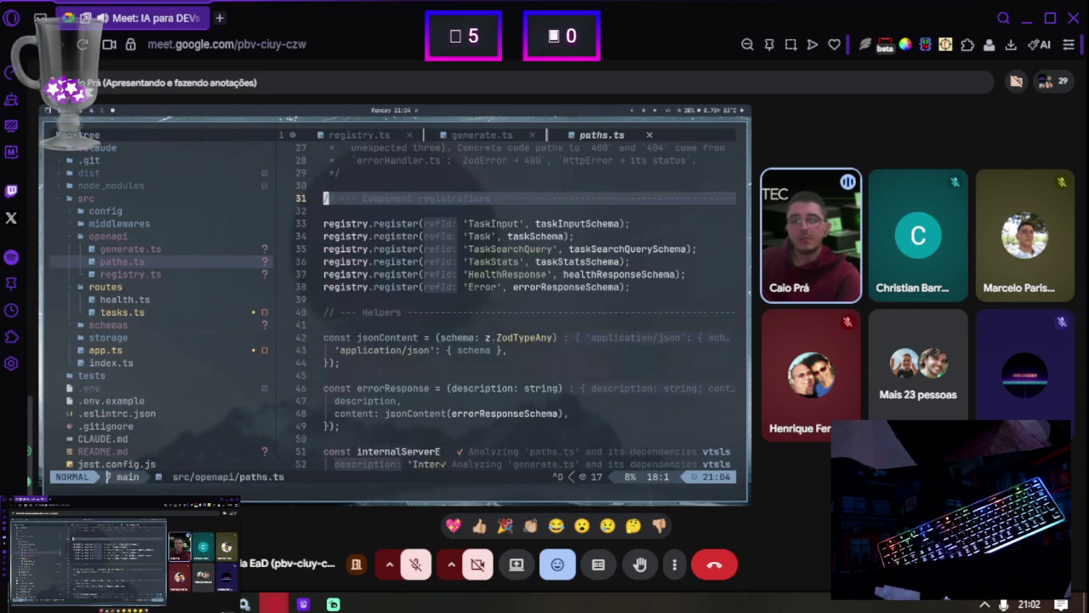
{"action": "key", "text": "j"}
{"action": "key", "text": "j"}
{"action": "key", "text": "j"}
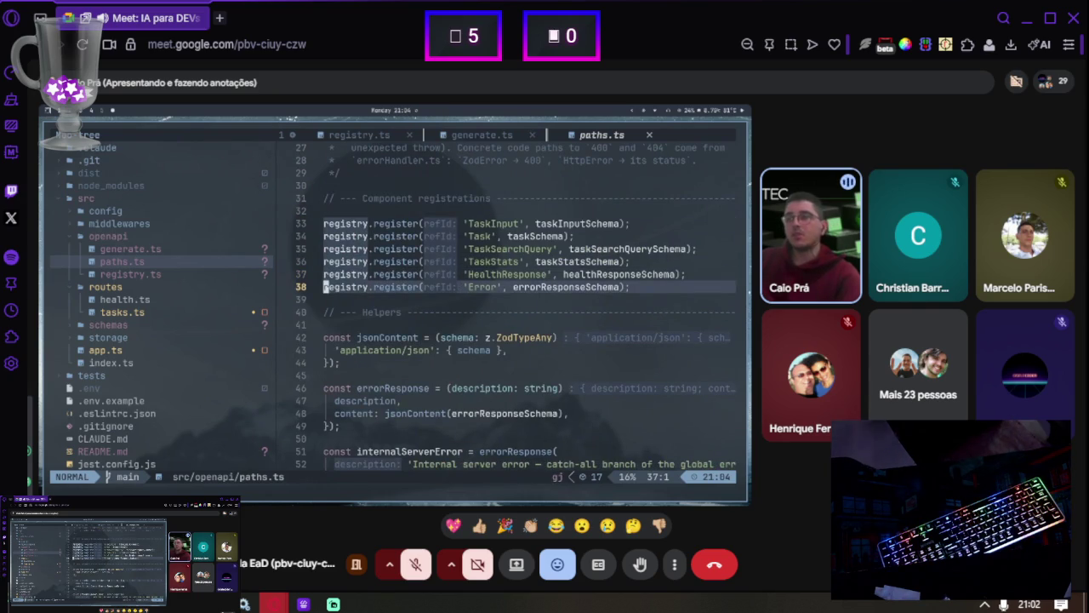
{"action": "key", "text": "ctrl+d"}
{"action": "key", "text": "ctrl+d"}
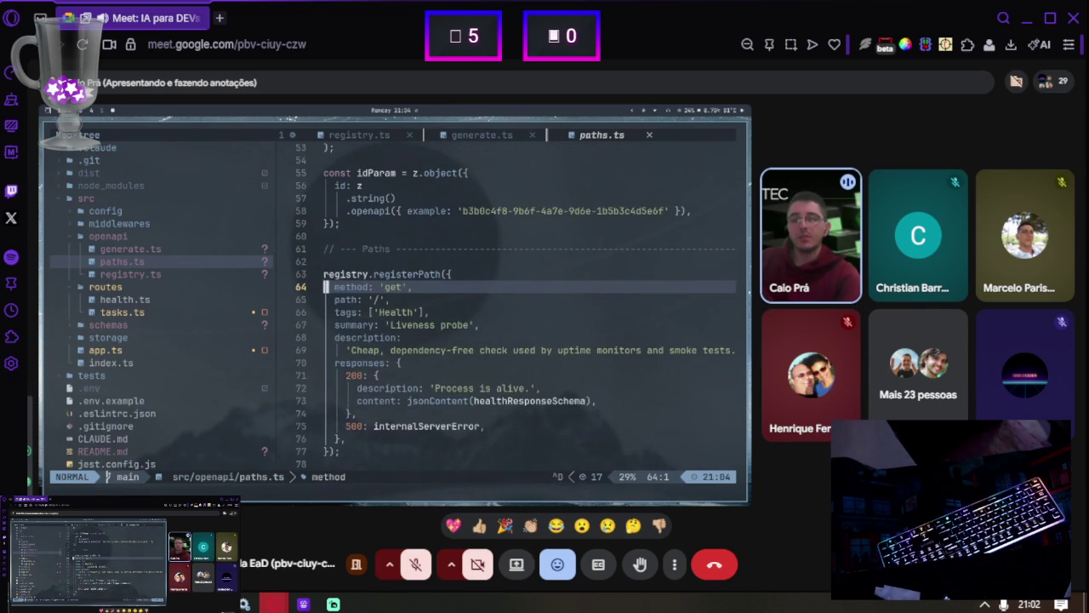
{"action": "key", "text": "k"}
{"action": "key", "text": "e"}
{"action": "key", "text": "e"}
{"action": "key", "text": "e"}
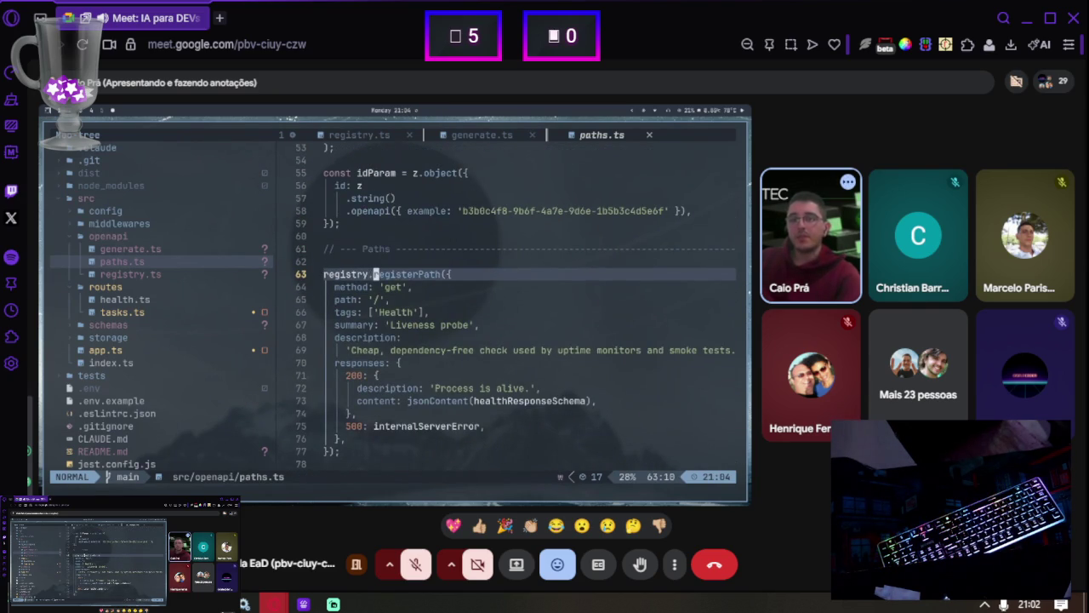
{"action": "key", "text": "8"}
{"action": "key", "text": "h"}
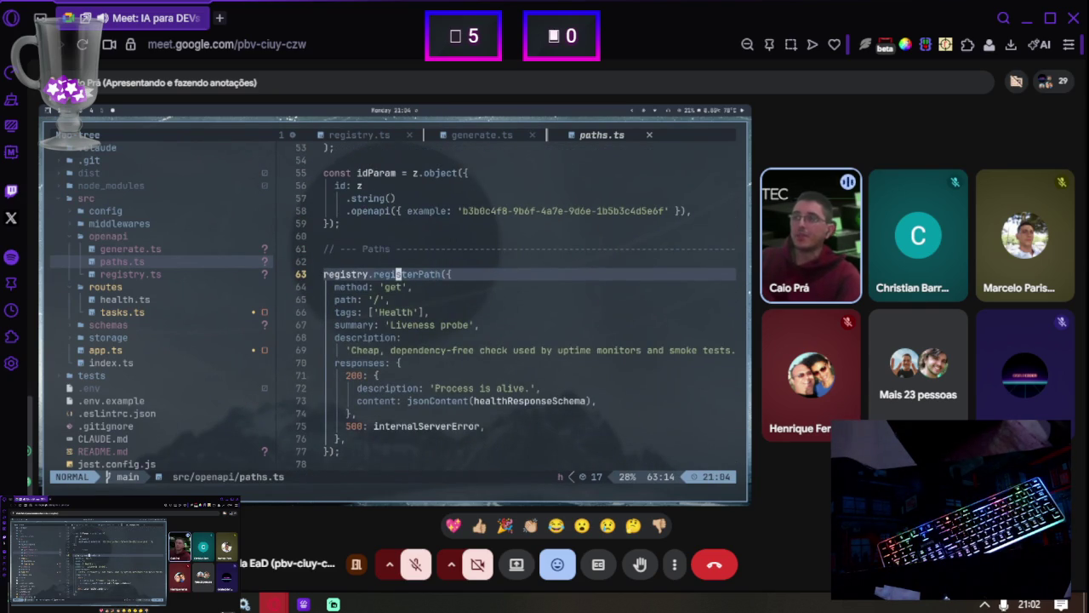
{"action": "key", "text": "j"}
{"action": "key", "text": "j"}
{"action": "key", "text": "j"}
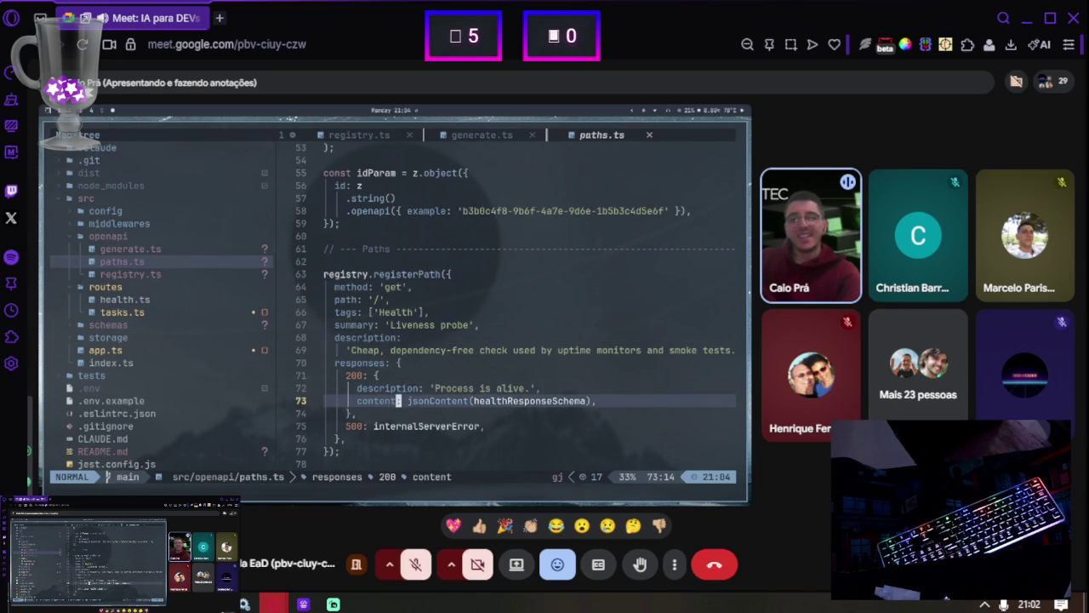
{"action": "key", "text": "j"}
{"action": "key", "text": "j"}
{"action": "key", "text": "j"}
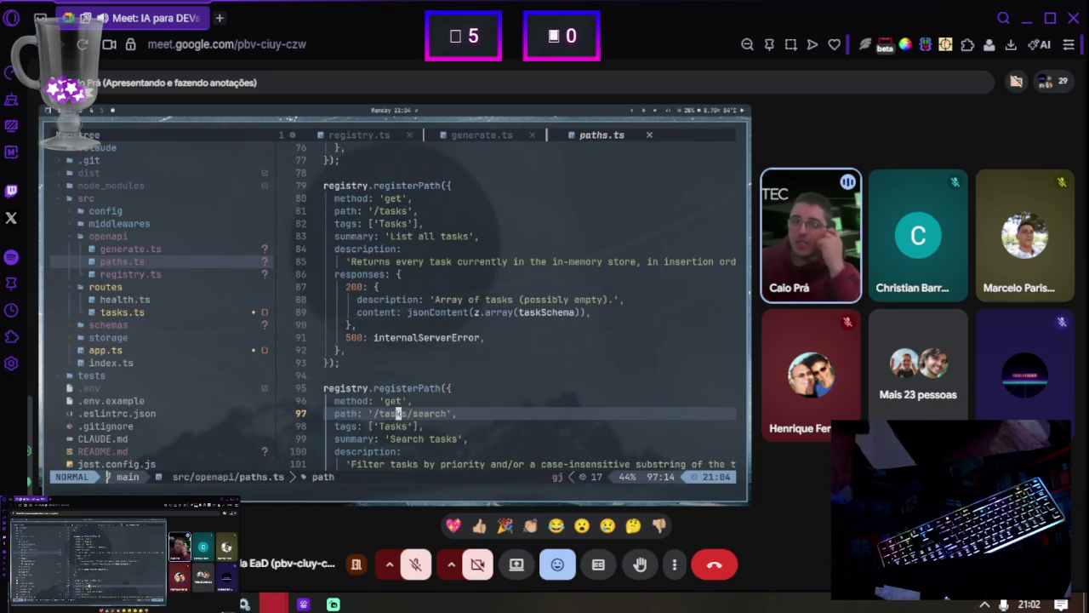
Open routes/health.ts from the tree, then return to paths.ts with :bp
{"action": "key", "text": "ctrl+h"}
{"action": "key", "text": "j"}
{"action": "key", "text": "j"}
{"action": "key", "text": "j"}
{"action": "key", "text": "Return"}
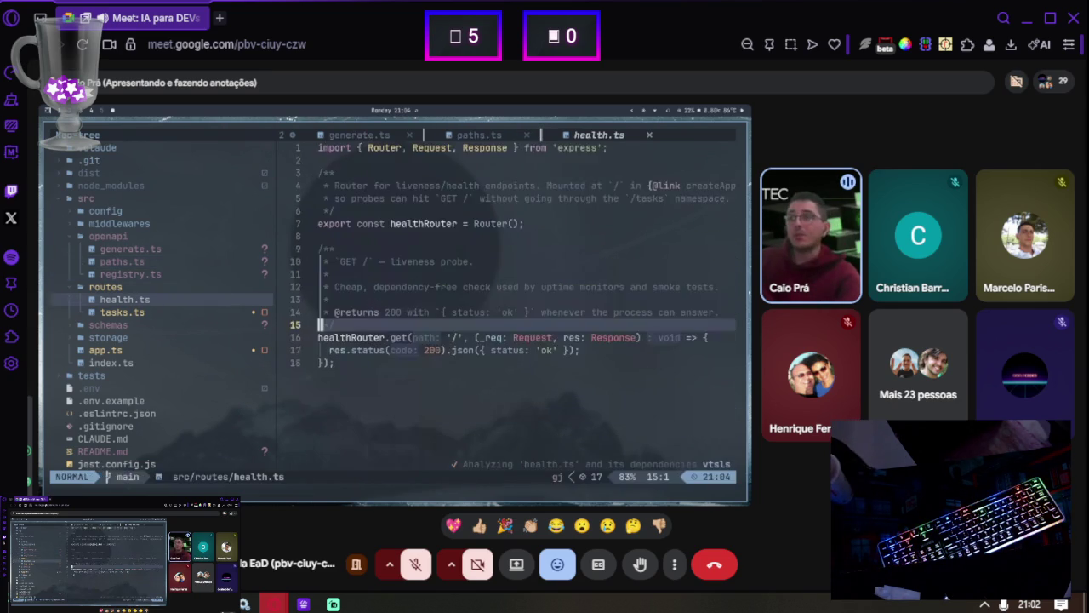
{"action": "key", "text": "ctrl+n"}
{"action": "key", "text": "g"}
{"action": "key", "text": "g"}
{"action": "key", "text": "colon"}
{"action": "type", "text": "bp"}
{"action": "key", "text": "Return"}
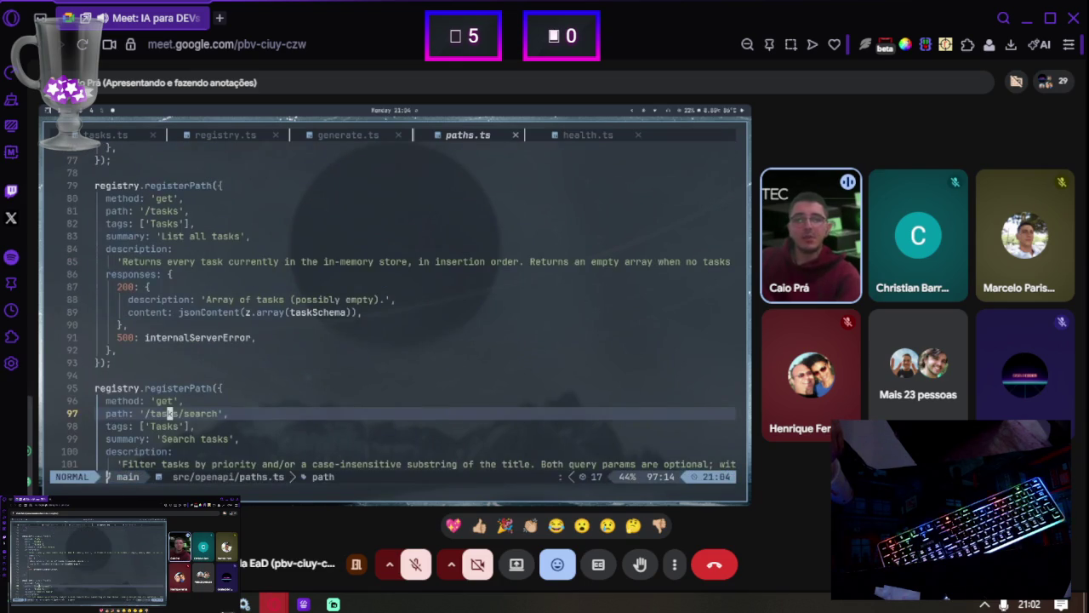
Cycle back through generate.ts and registry.ts with :bp until src/routes/tasks.ts shows
{"action": "key", "text": "colon"}
{"action": "type", "text": "bp"}
{"action": "key", "text": "Return"}
{"action": "key", "text": "colon"}
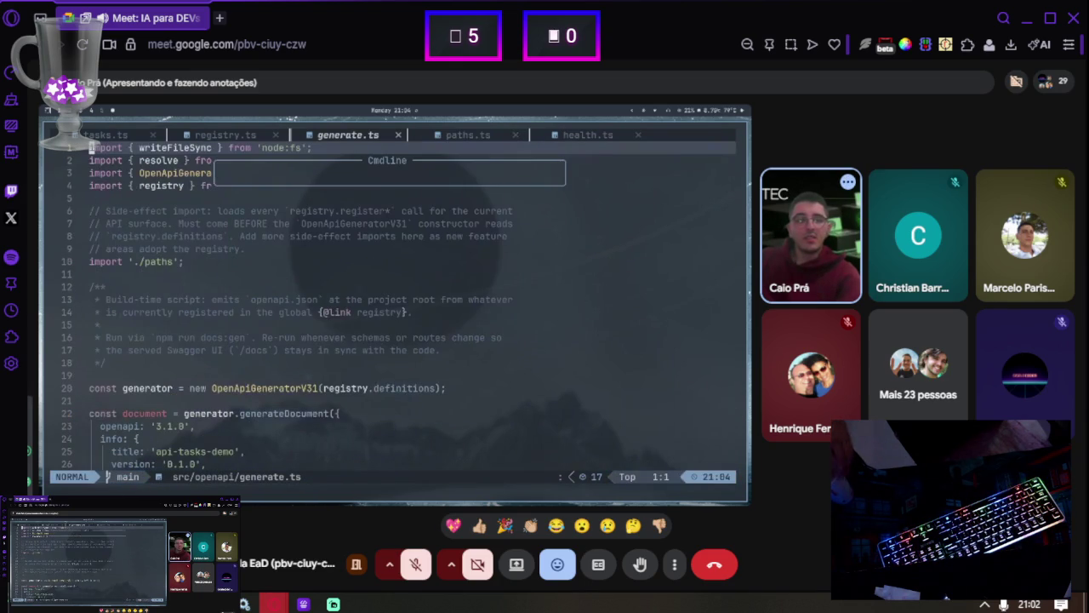
{"action": "type", "text": "bp"}
{"action": "key", "text": "Return"}
{"action": "key", "text": "colon"}
{"action": "type", "text": "bp"}
{"action": "key", "text": "Return"}
Step through the tasksRouter.post handler from its first line down to closing line 101
{"action": "key", "text": "k"}
{"action": "key", "text": "k"}
{"action": "key", "text": "k"}
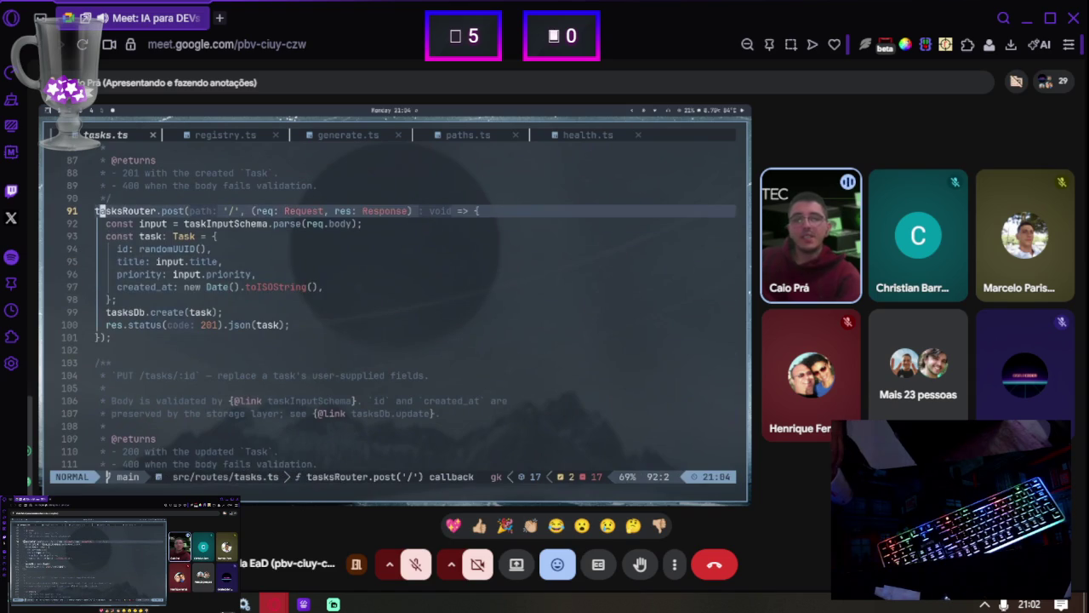
{"action": "key", "text": "h"}
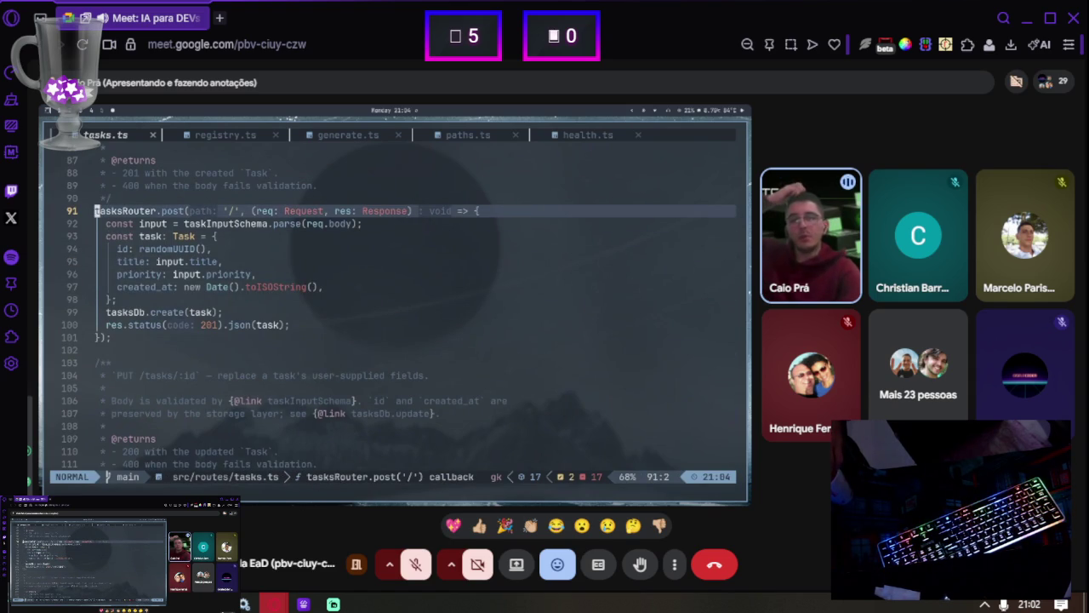
{"action": "key", "text": "h"}
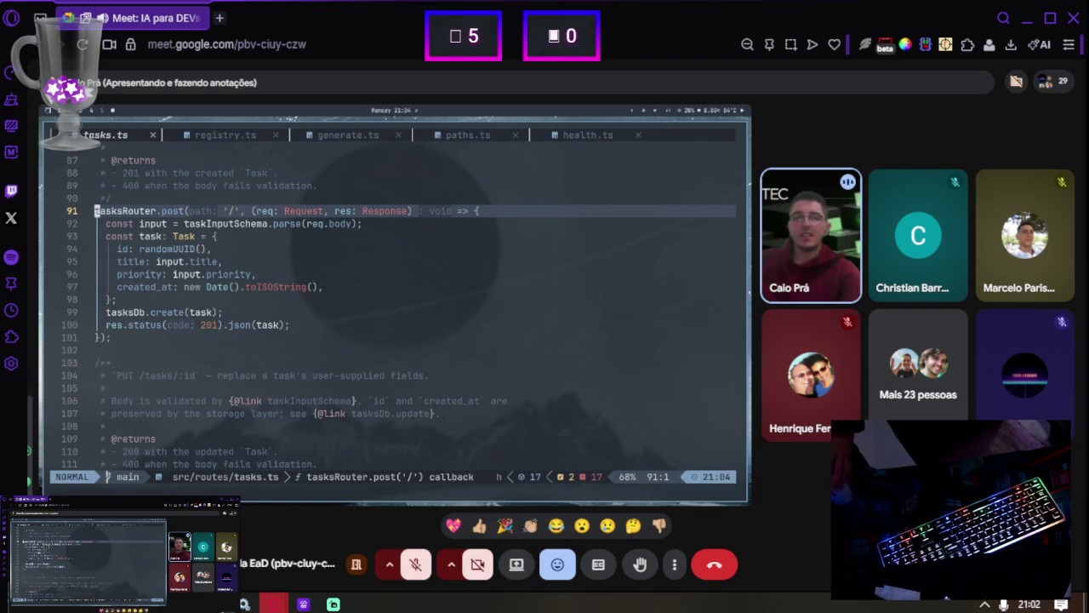
{"action": "key", "text": "j"}
{"action": "key", "text": "j"}
{"action": "key", "text": "j"}
{"action": "key", "text": "g"}
{"action": "key", "text": "k"}
{"action": "key", "text": "g"}
{"action": "key", "text": "k"}
{"action": "key", "text": "g"}
{"action": "key", "text": "k"}
{"action": "key", "text": "g"}
{"action": "key", "text": "k"}
{"action": "key", "text": "g"}
{"action": "key", "text": "j"}
{"action": "key", "text": "g"}
{"action": "key", "text": "j"}
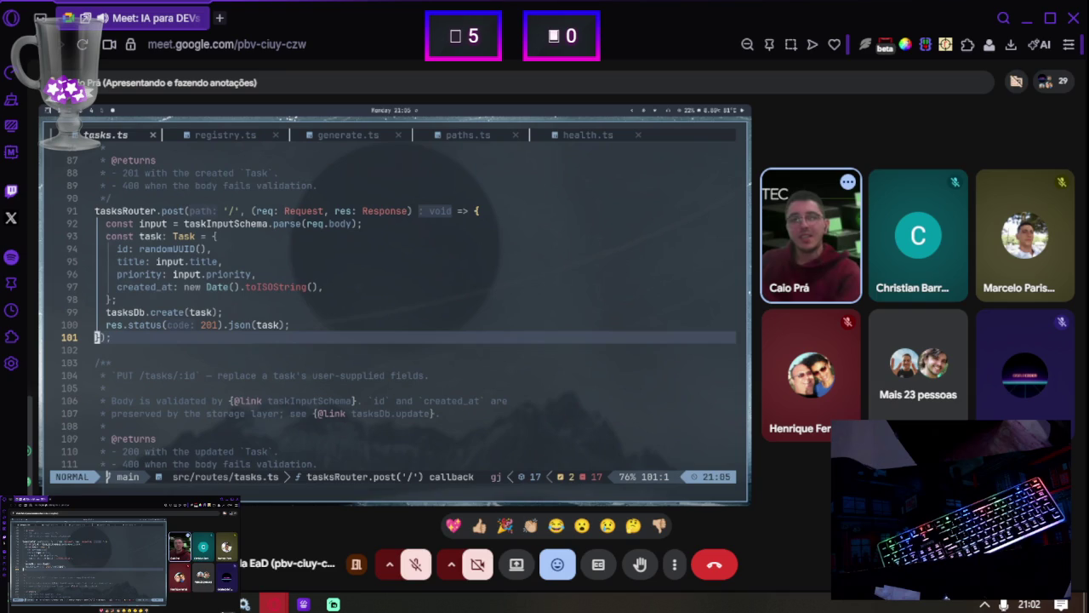
Look over the lines after the POST handler, then return to its closing line
{"action": "key", "text": "g"}
{"action": "key", "text": "j"}
{"action": "key", "text": "g"}
{"action": "key", "text": "j"}
{"action": "key", "text": "g"}
{"action": "key", "text": "j"}
{"action": "key", "text": "g"}
{"action": "key", "text": "j"}
{"action": "key", "text": "g"}
{"action": "key", "text": "j"}
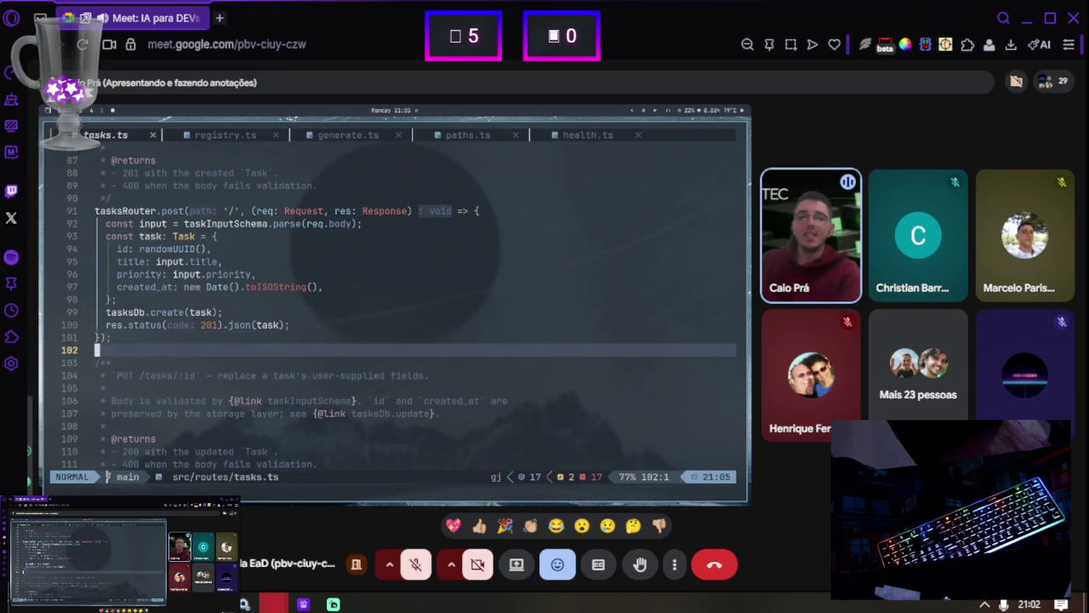
{"action": "key", "text": "g"}
{"action": "key", "text": "k"}
{"action": "key", "text": "g"}
{"action": "key", "text": "k"}
{"action": "key", "text": "g"}
{"action": "key", "text": "k"}
{"action": "key", "text": "g"}
{"action": "key", "text": "k"}
{"action": "key", "text": "g"}
{"action": "key", "text": "k"}
{"action": "key", "text": "g"}
{"action": "key", "text": "j"}
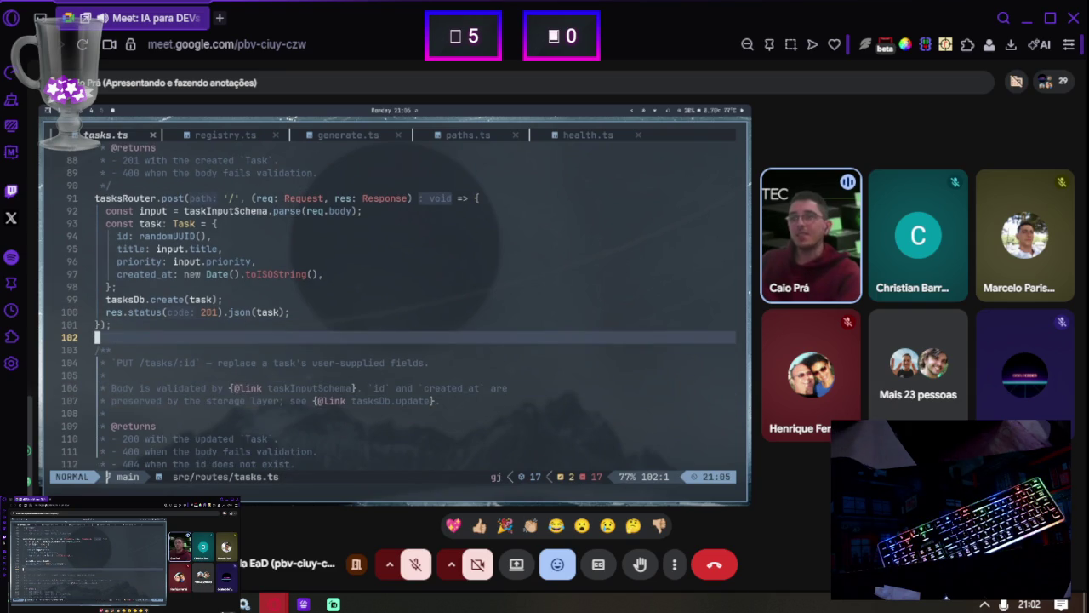
{"action": "key", "text": "g"}
{"action": "key", "text": "k"}
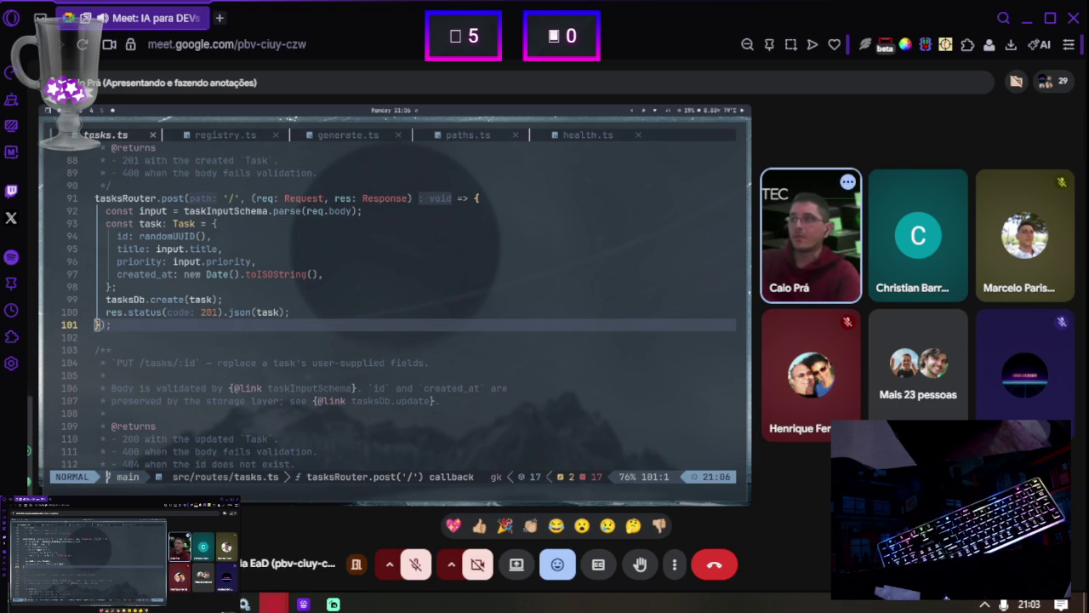
Check the PUT comment on line 106, then quit Neovim with :q
{"action": "left_click", "coordinate": [616, 392]}
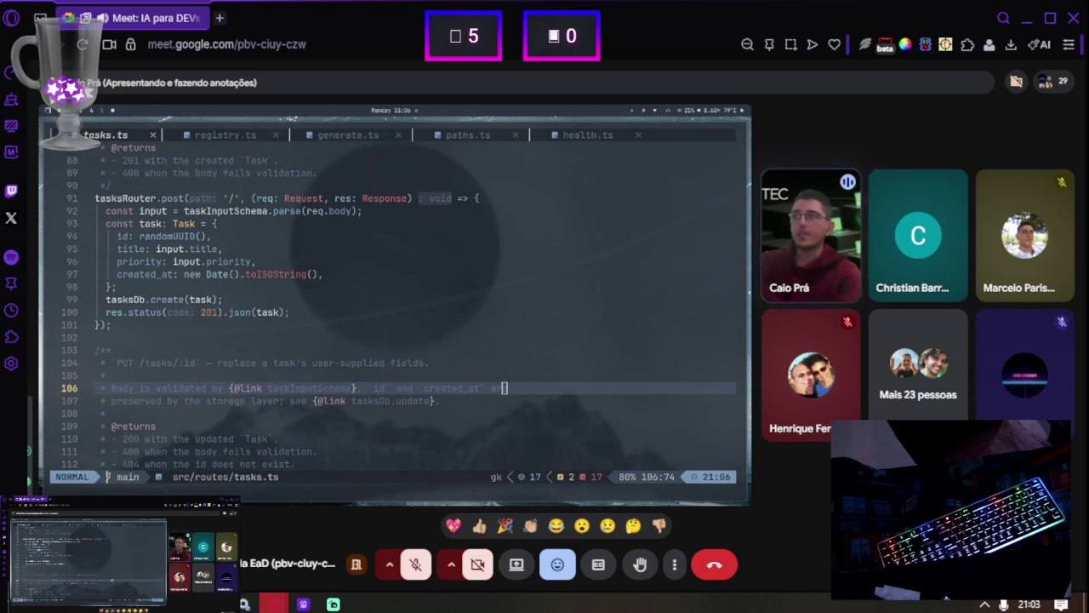
{"action": "left_click", "coordinate": [461, 338]}
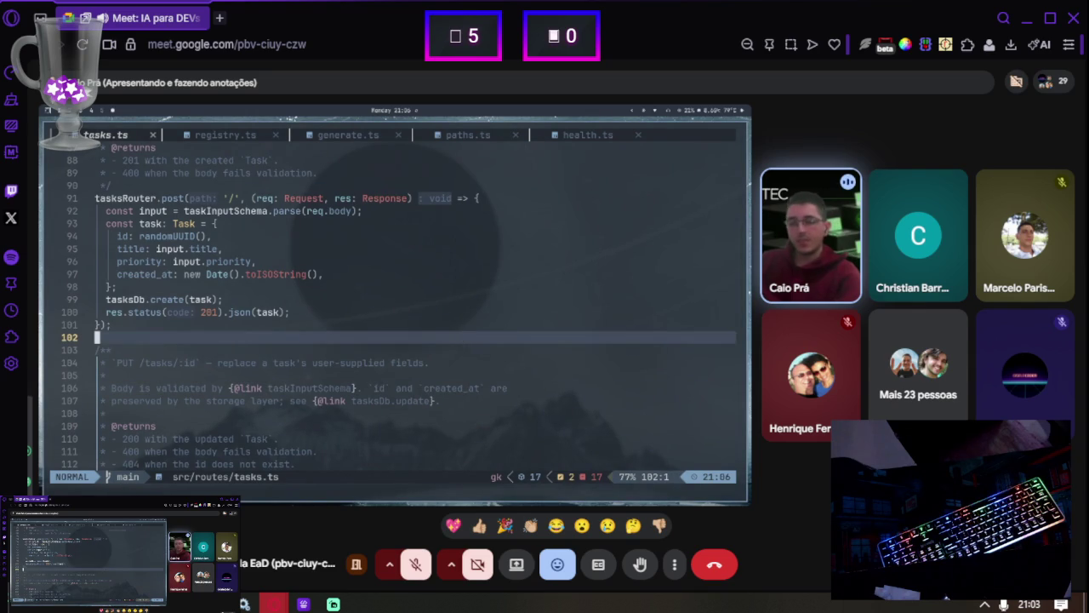
{"action": "type", "text": ":q"}
{"action": "key", "text": "Return"}
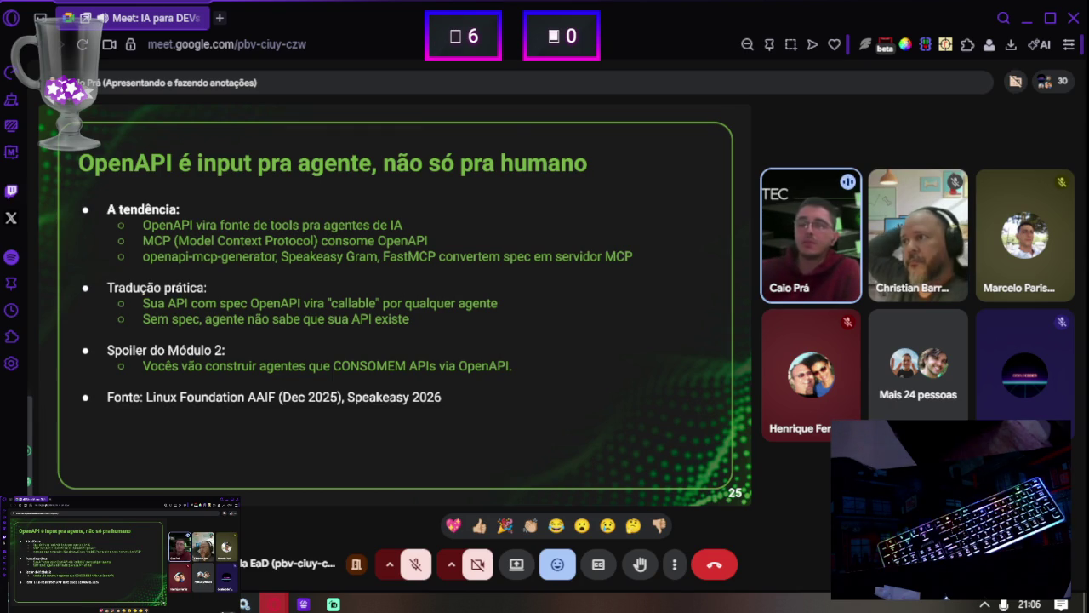
Advance the presentation to slide 26, 'Uma spec OpenAPI boa tem 5 coisas'
{"action": "key", "text": "Right"}
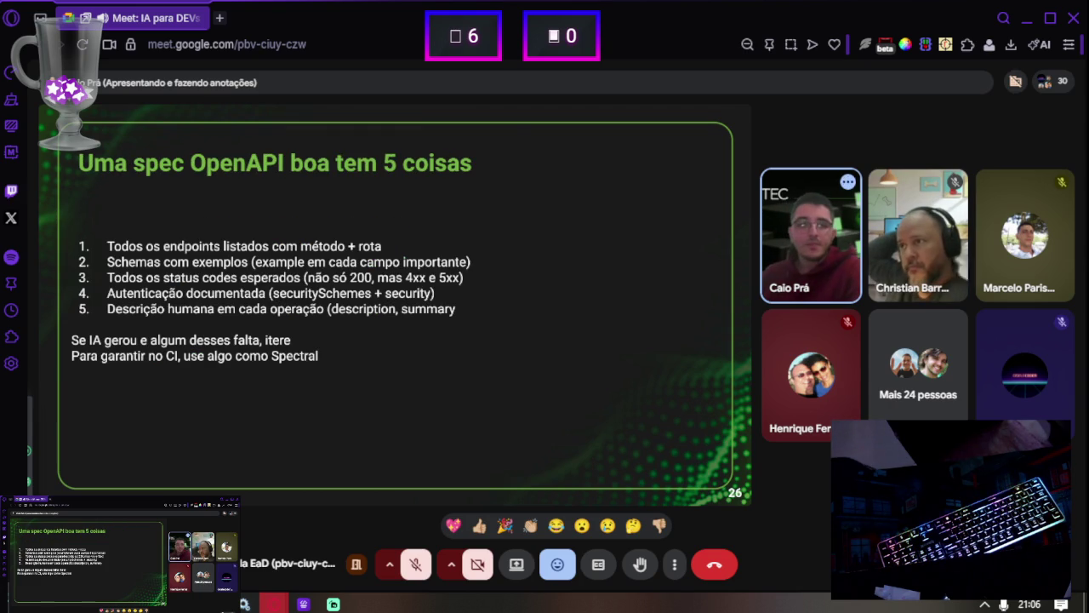
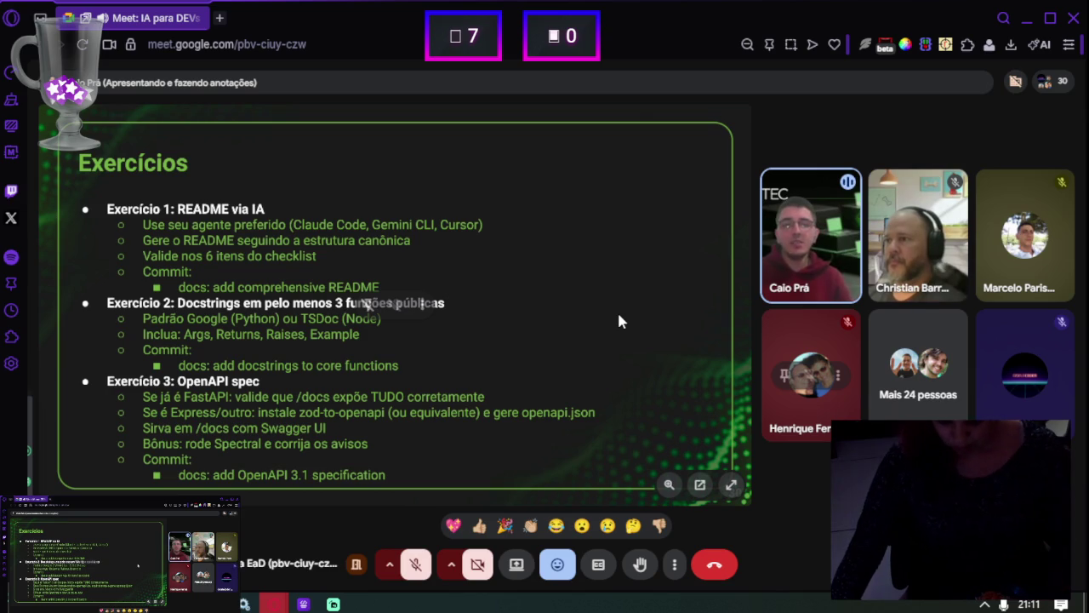
Switch the browser to fullscreen with F11 so the Meet slides and participant tiles fill the screen
{"action": "key", "text": "F11"}
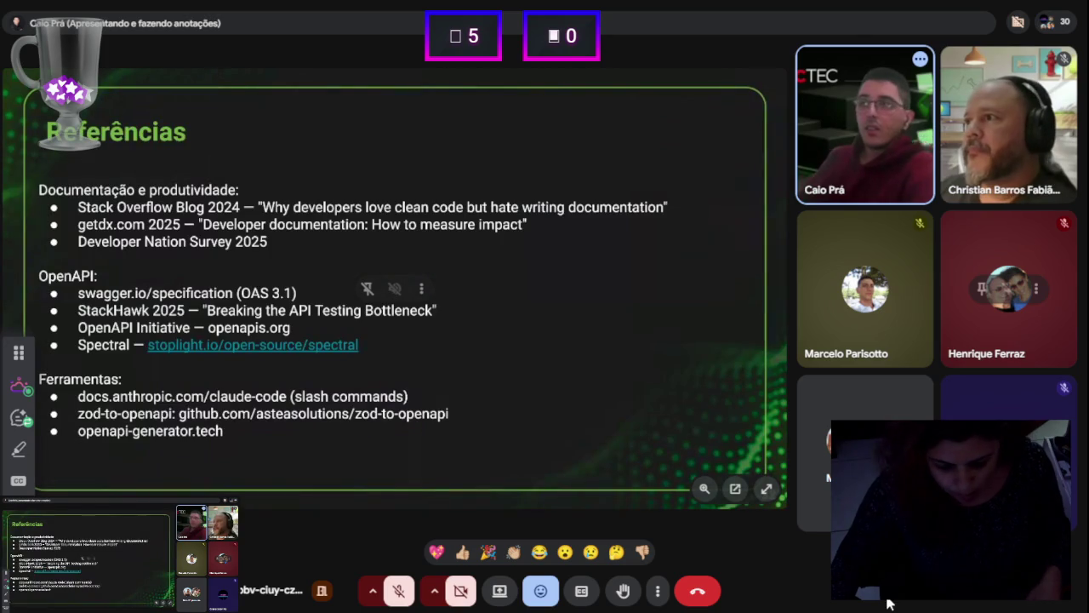
Exit fullscreen, check the speaker volume, and open the in-call chat panel
{"action": "key", "text": "Escape"}
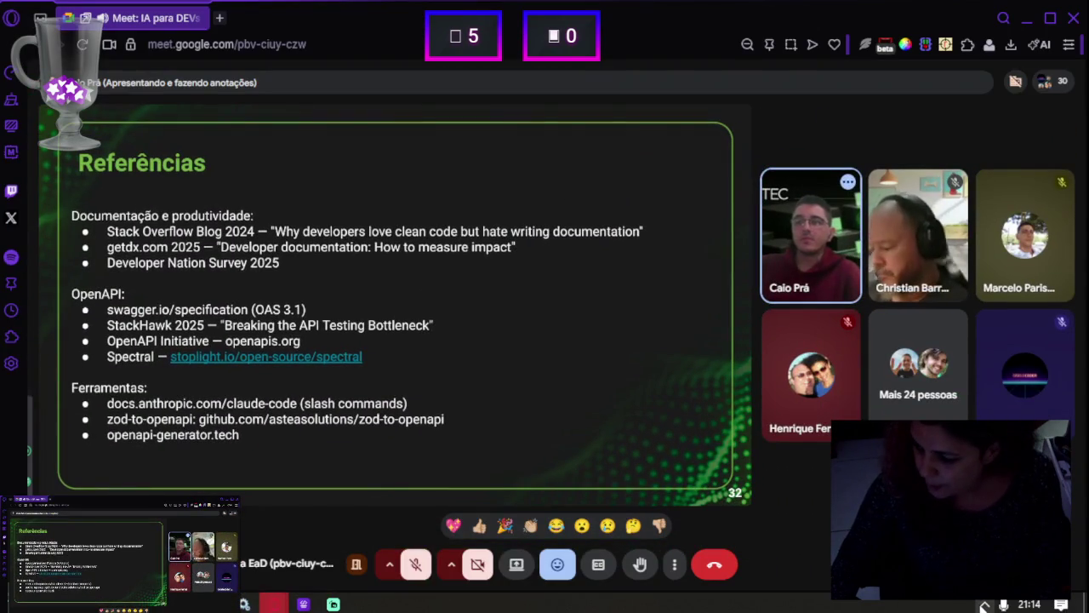
{"action": "left_click", "coordinate": [1004, 604]}
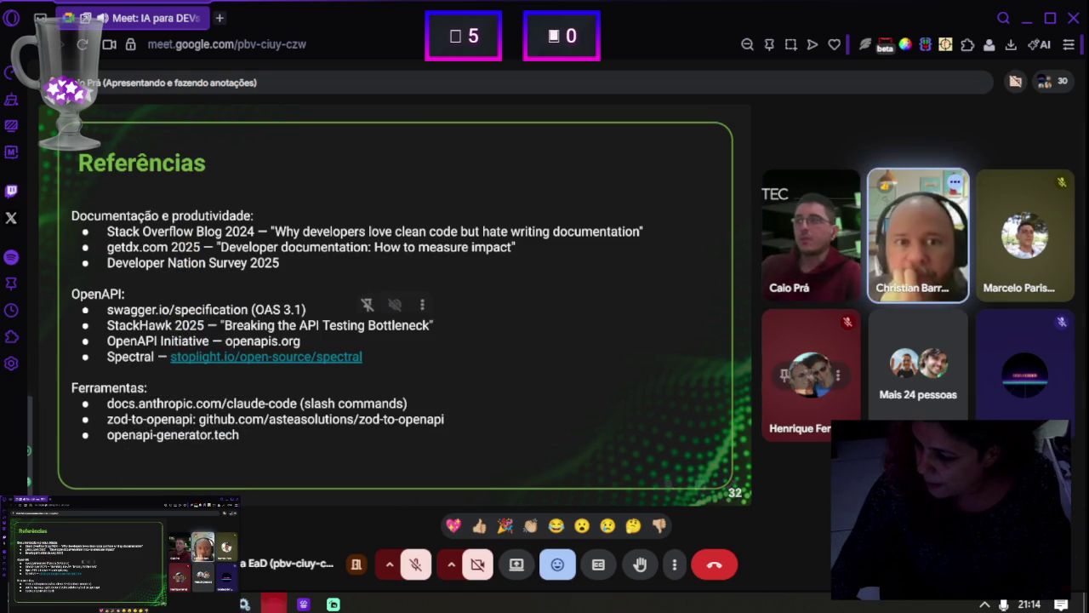
{"action": "key", "text": "ctrl+alt+c"}
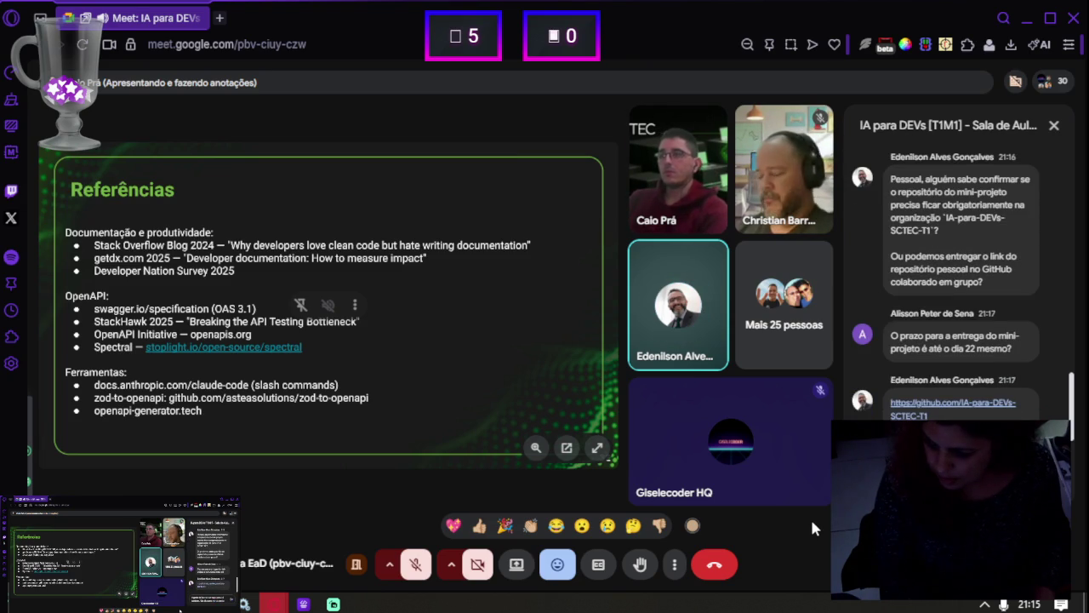
Send chat replies saying the deadline seems too tight, possibly because of the presentation
{"action": "key", "text": "Return"}
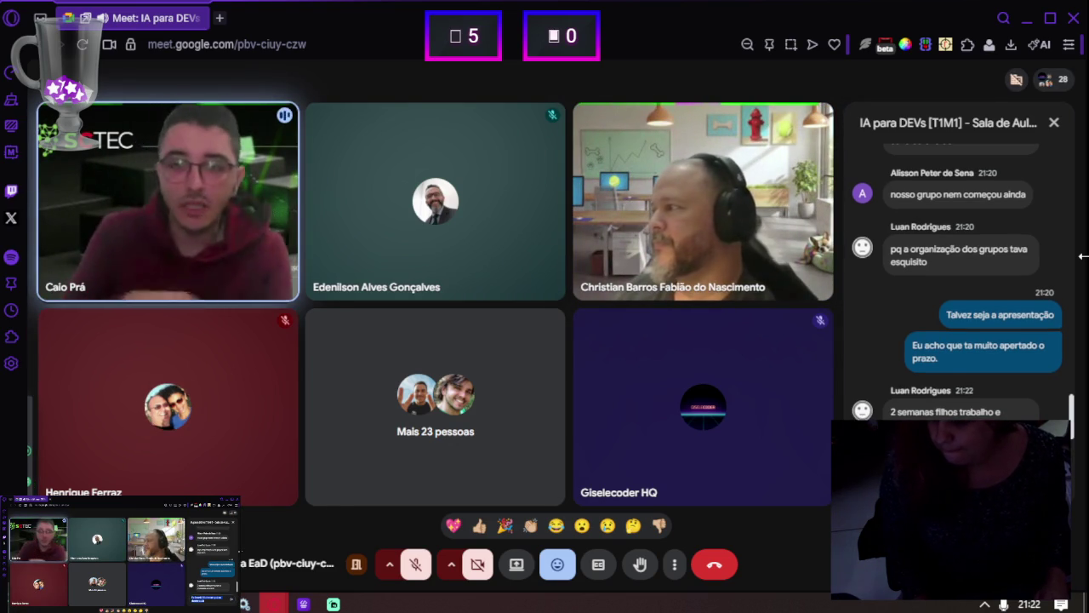
{"action": "key", "text": "Return"}
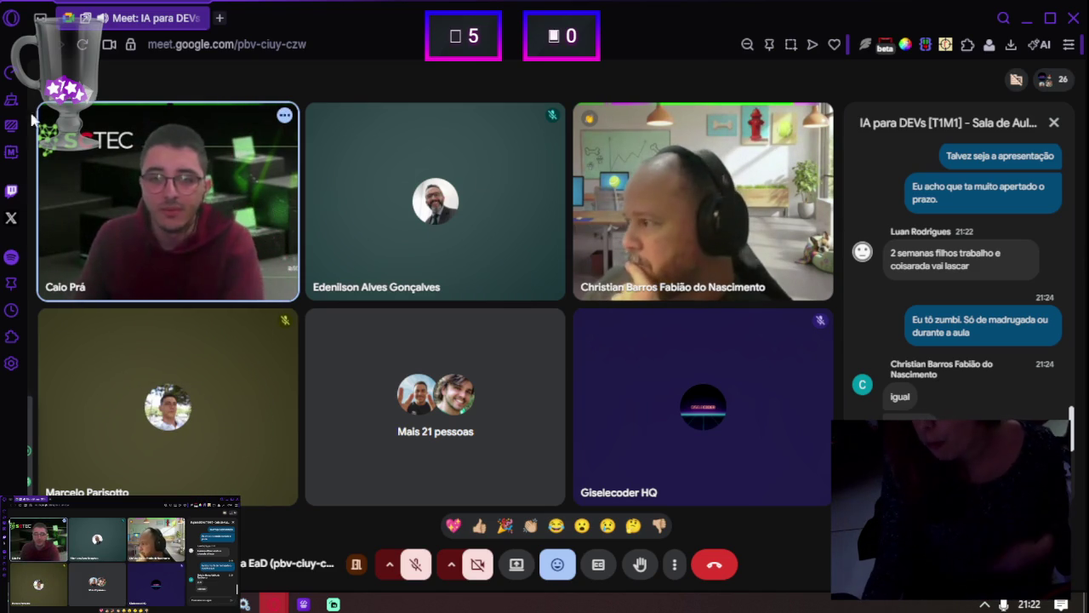
Unmute the microphone, hang up the call, and close the floating Meet window
{"action": "left_click", "coordinate": [414, 566]}
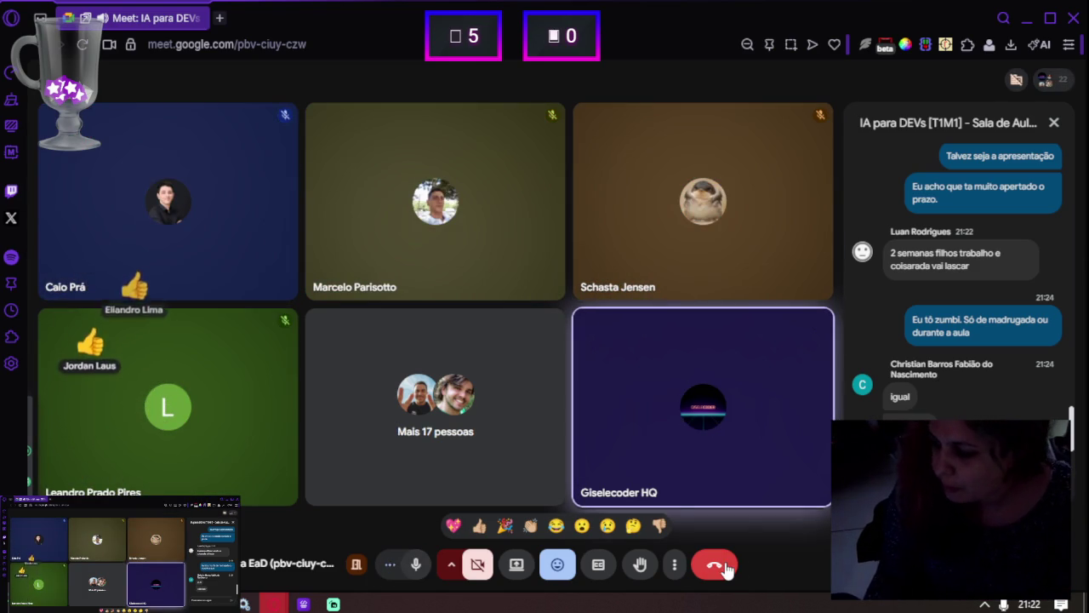
{"action": "left_click", "coordinate": [725, 567]}
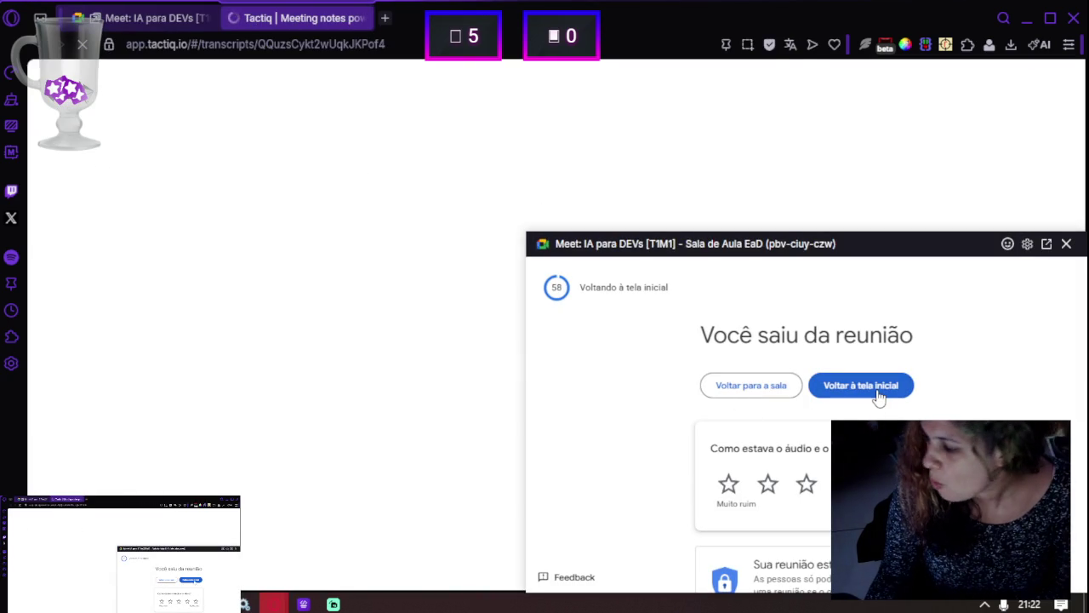
{"action": "left_click", "coordinate": [1068, 244]}
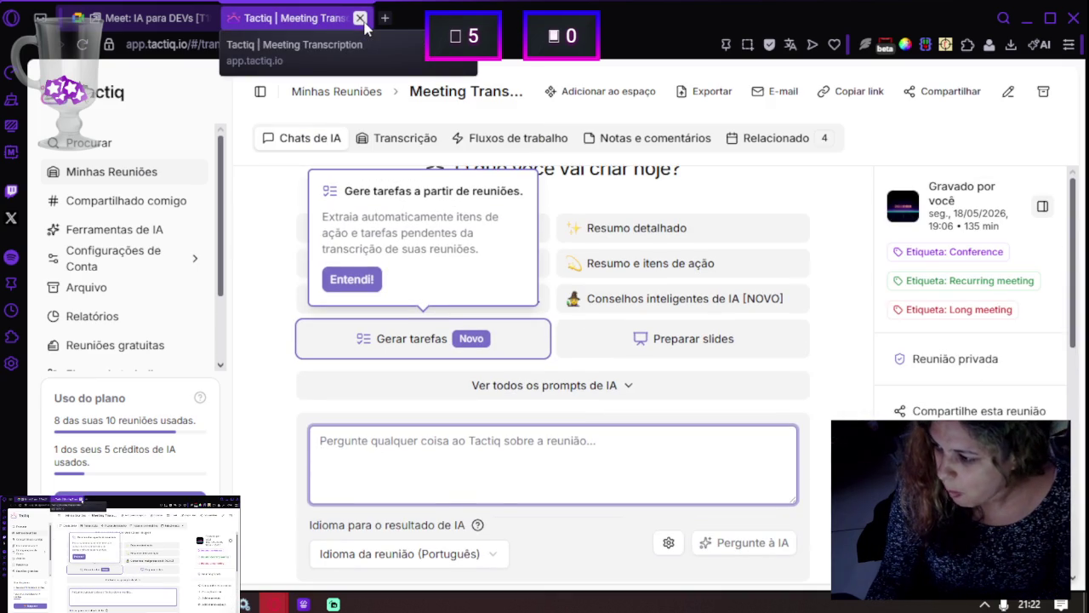
Open a new Speed Dial tab and close the Google Meet tab, keeping the Tactiq transcript
{"action": "left_click", "coordinate": [170, 19]}
{"action": "left_click", "coordinate": [298, 25]}
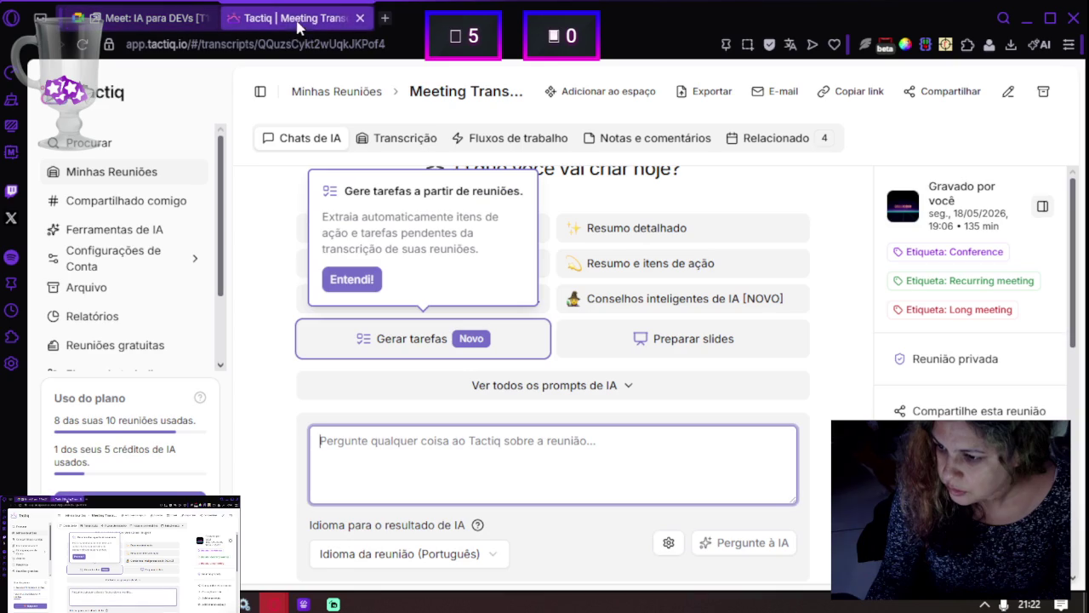
{"action": "left_click", "coordinate": [384, 18]}
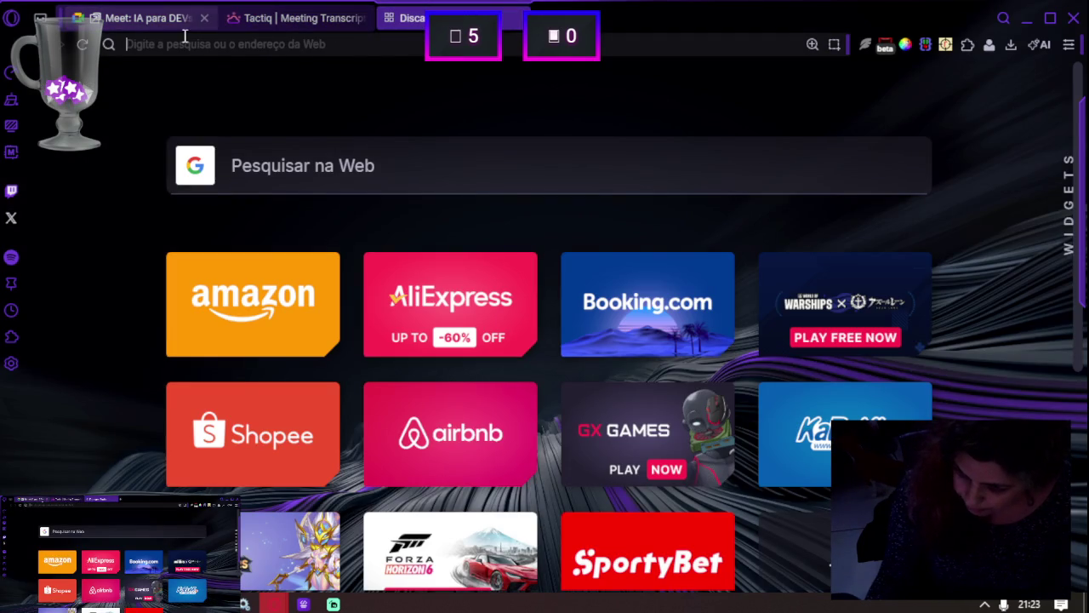
{"action": "left_click", "coordinate": [204, 18]}
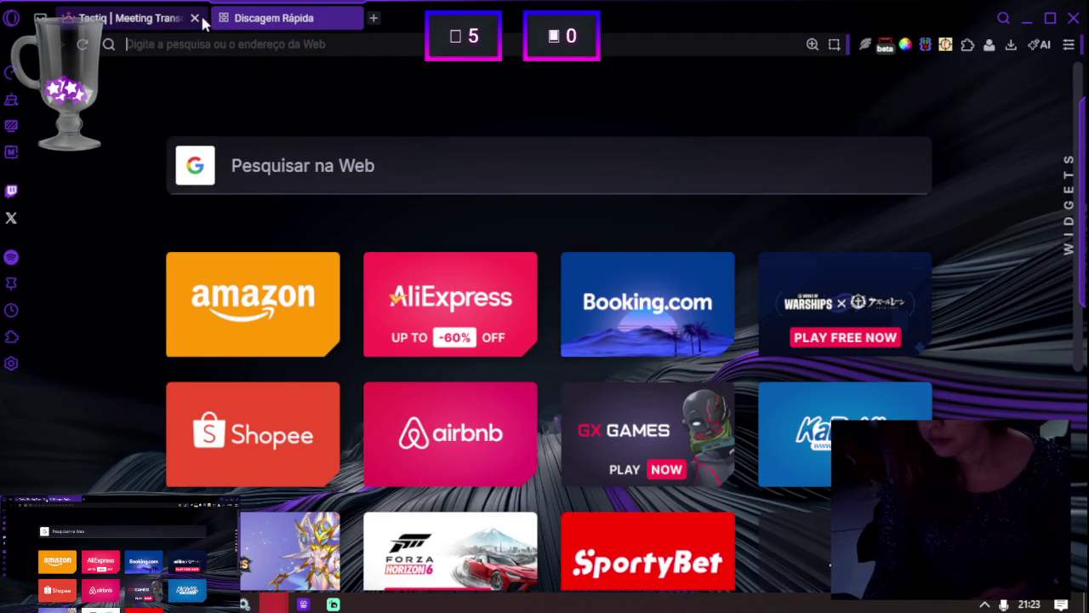
{"action": "left_click", "coordinate": [204, 24]}
Load youtube.com from the 'you' suggestion and open the 90's Lofi City stream
{"action": "left_click", "coordinate": [289, 18]}
{"action": "left_click", "coordinate": [420, 161]}
{"action": "type", "text": "you"}
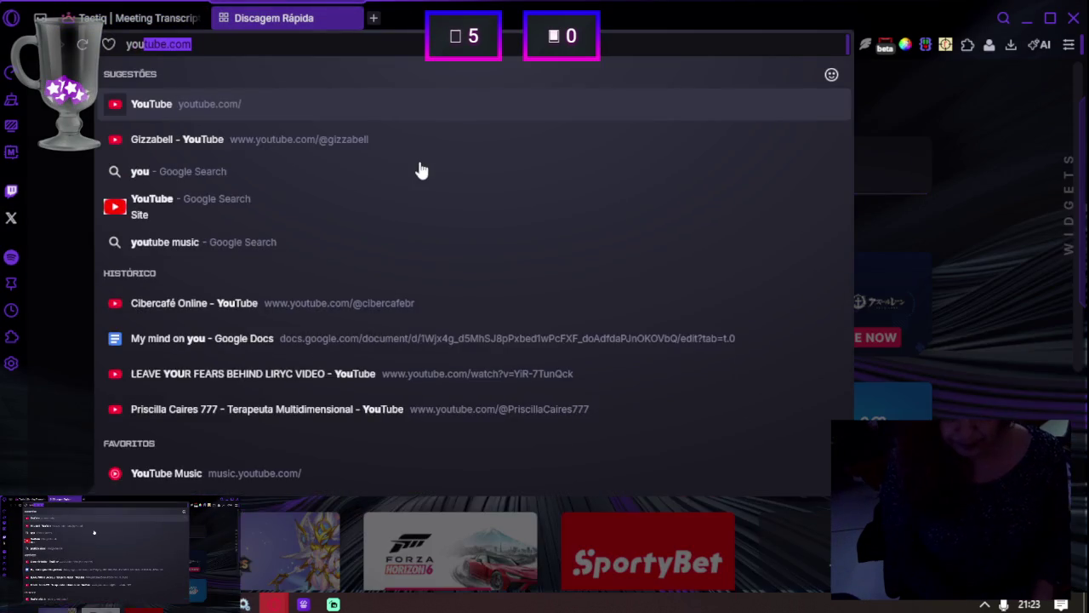
{"action": "key", "text": "Return"}
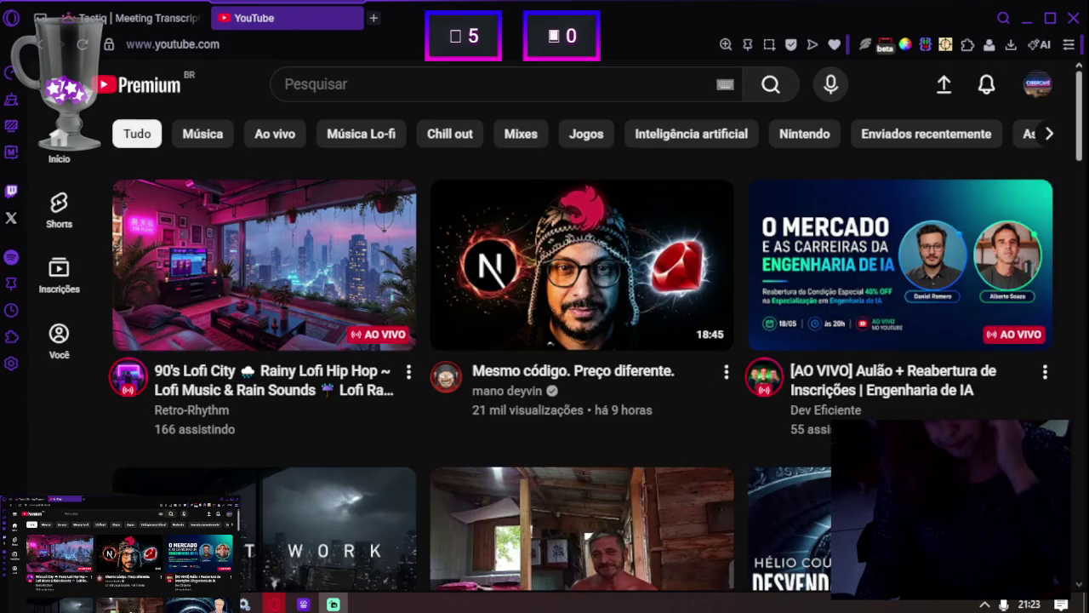
{"action": "left_click", "coordinate": [238, 268]}
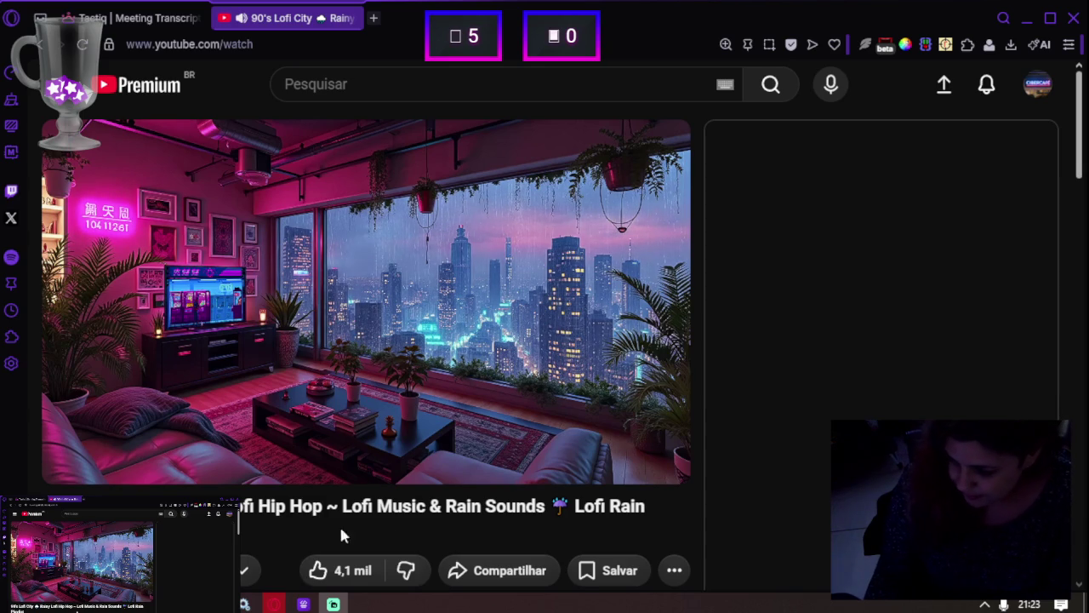
Play the 90's Lofi City rainy lofi video in fullscreen
{"action": "left_click", "coordinate": [660, 463]}
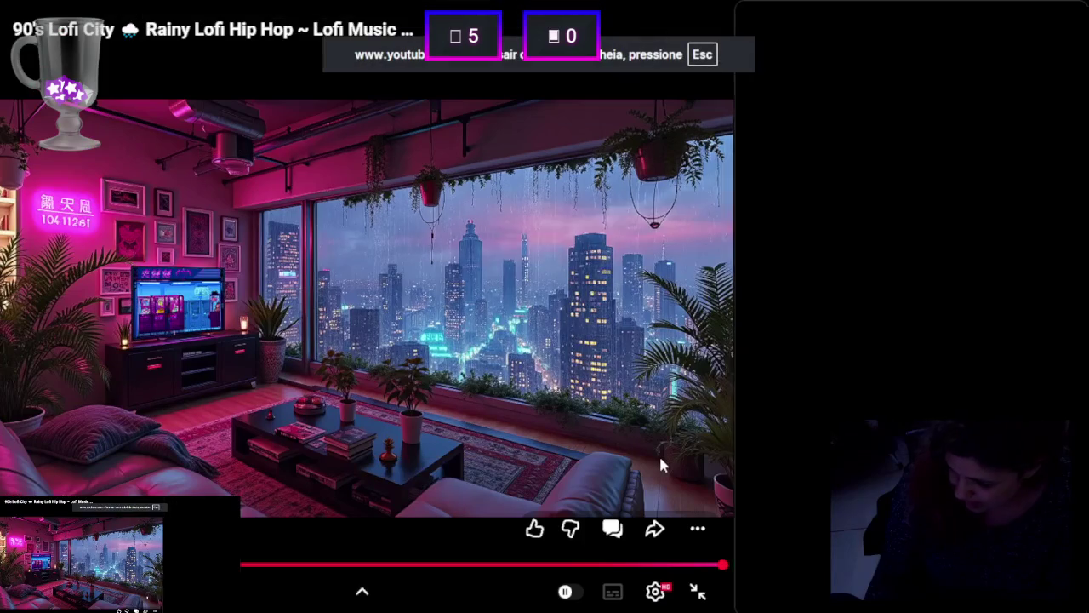